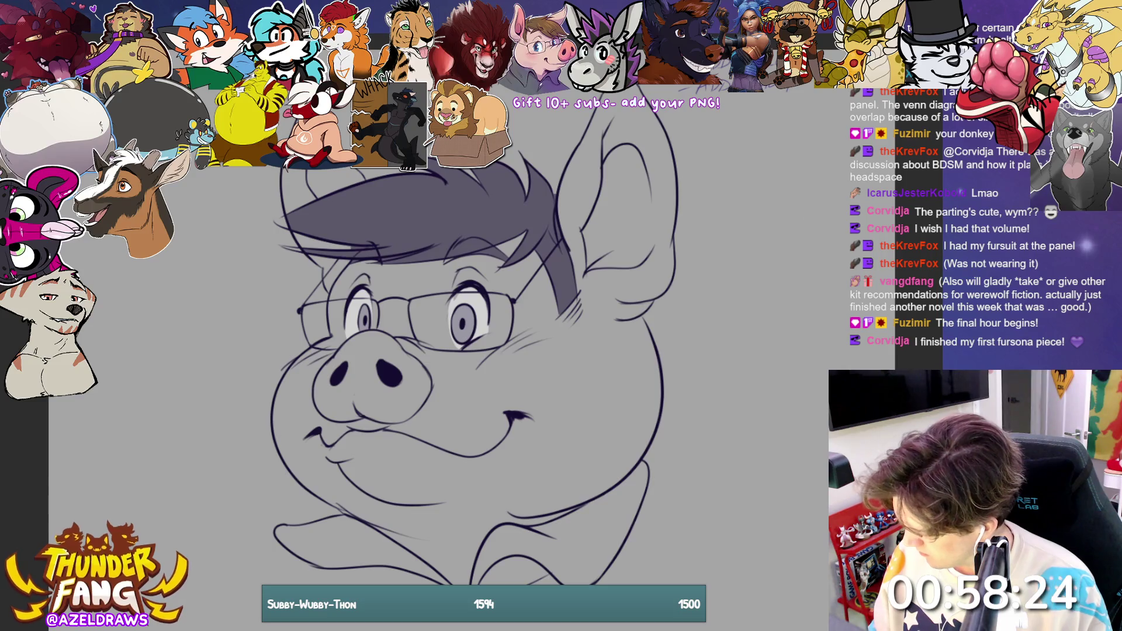
Step: Lasso-fill flat grey shading over the pig's snout area and collar
mouse_move(372, 325)
left_mouse_down()
mouse_move(339, 345)
mouse_move(334, 421)
mouse_move(412, 423)
mouse_move(365, 335)
left_mouse_up()
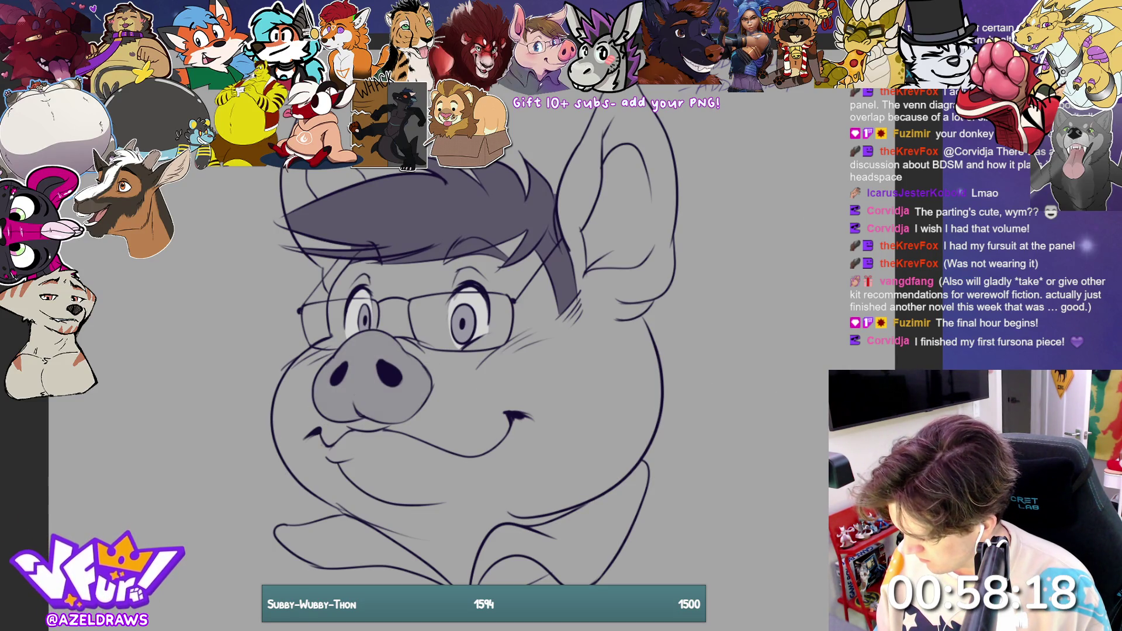
mouse_move(403, 523)
left_mouse_down()
mouse_move(350, 503)
mouse_move(260, 596)
mouse_move(696, 491)
mouse_move(585, 488)
mouse_move(456, 535)
mouse_move(403, 529)
left_mouse_up()
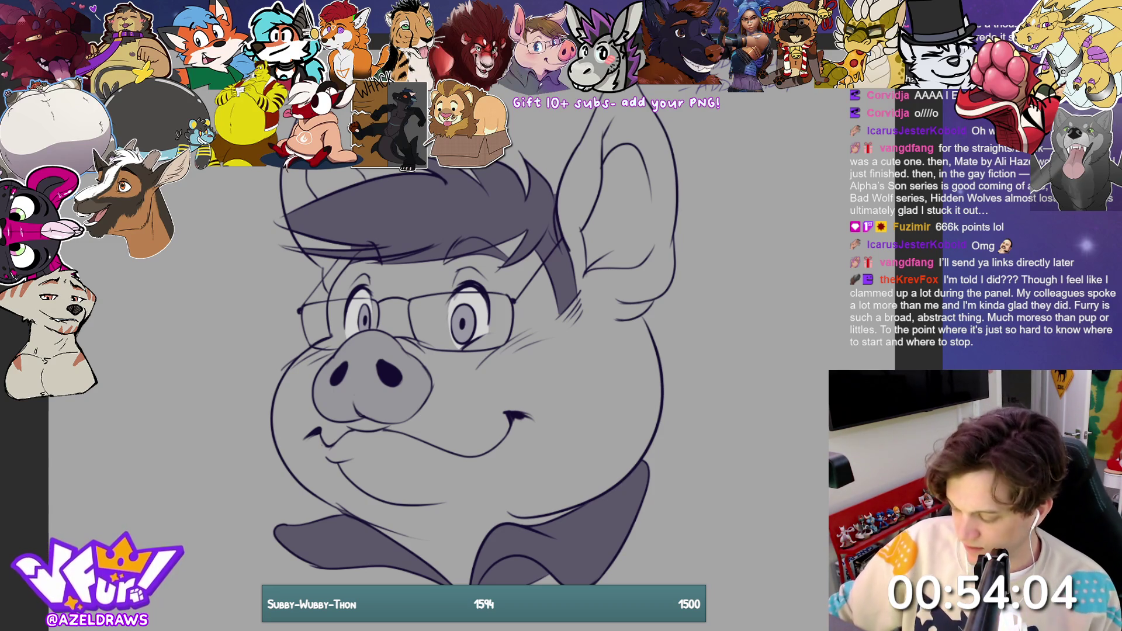
Step: Fit the whole page in view and ink the pig's right inner-ear line darker
key("ctrl+0")
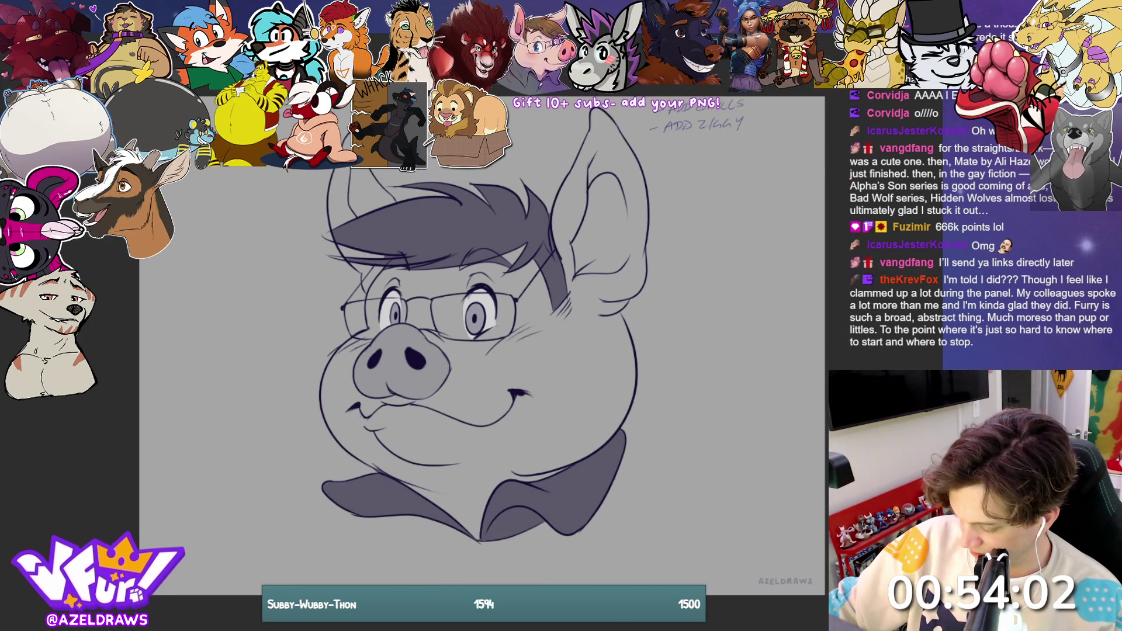
left_click_drag(479, 351, 453, 381)
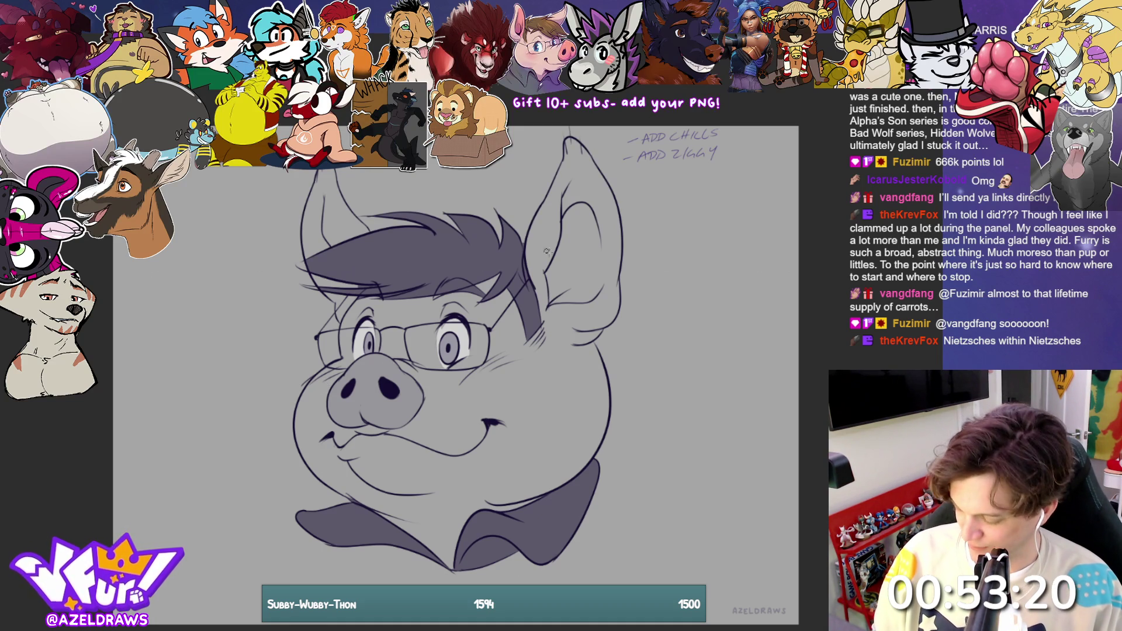
left_click_drag(550, 304, 546, 273)
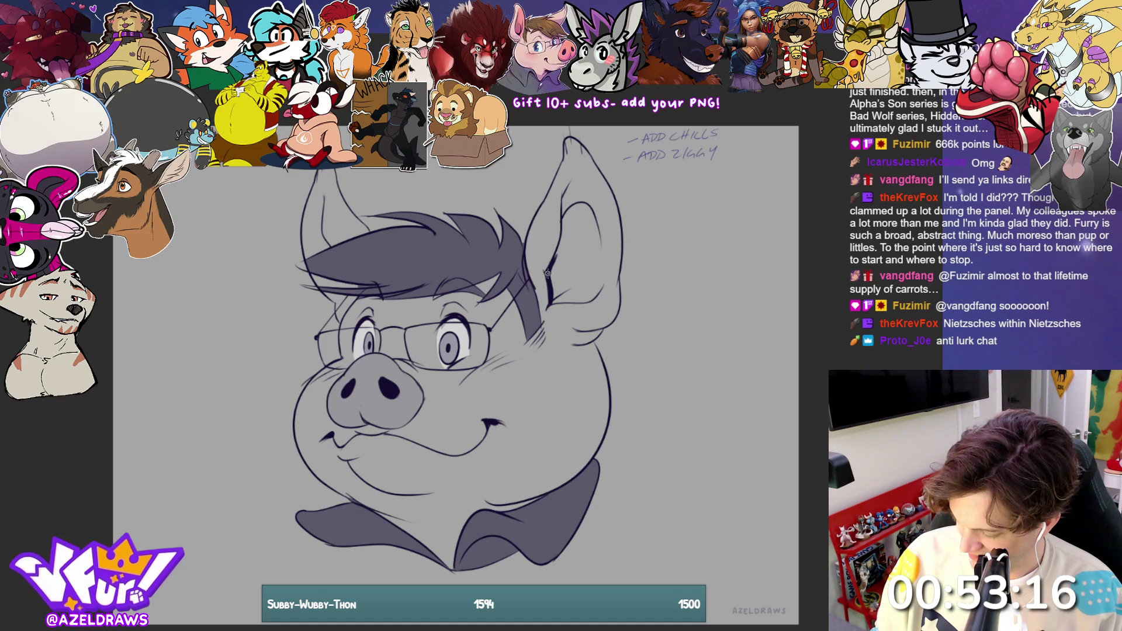
mouse_move(552, 272)
left_mouse_down()
mouse_move(550, 304)
mouse_move(552, 275)
left_mouse_up()
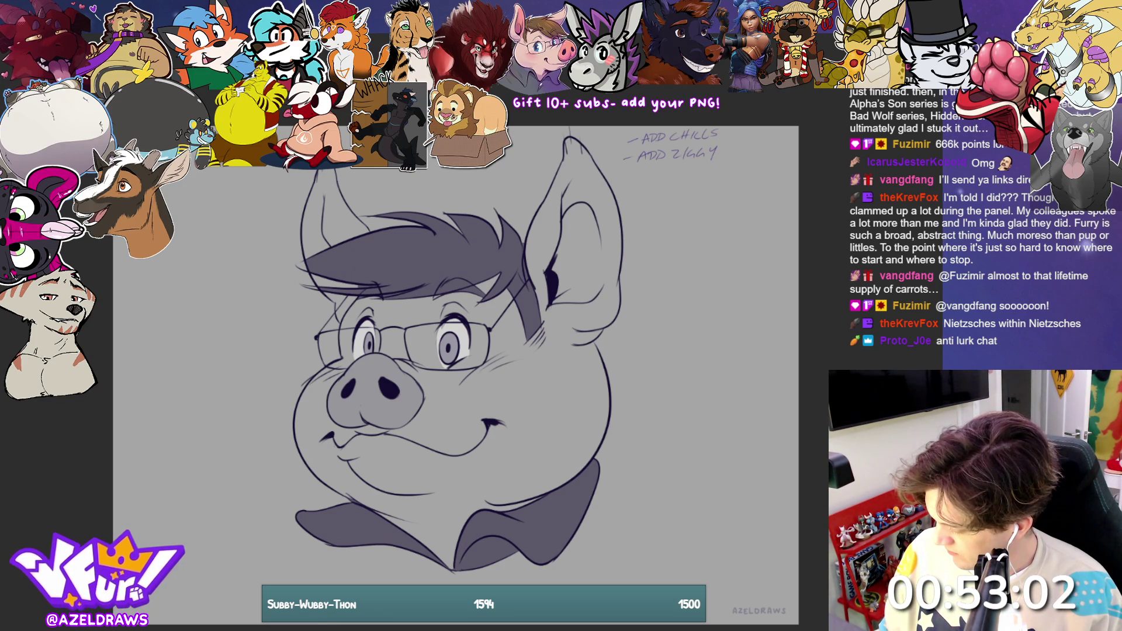
Step: Toggle the hair and collar shading darker and back to grey, then hide the pig drawing
key("ctrl+z")
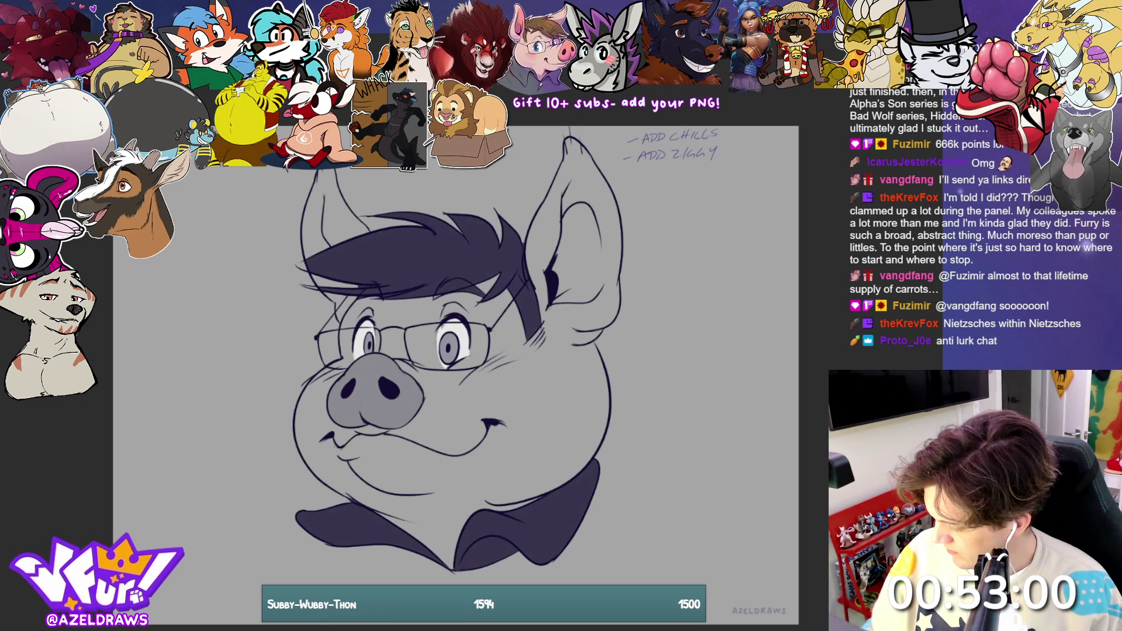
key("ctrl+shift+z")
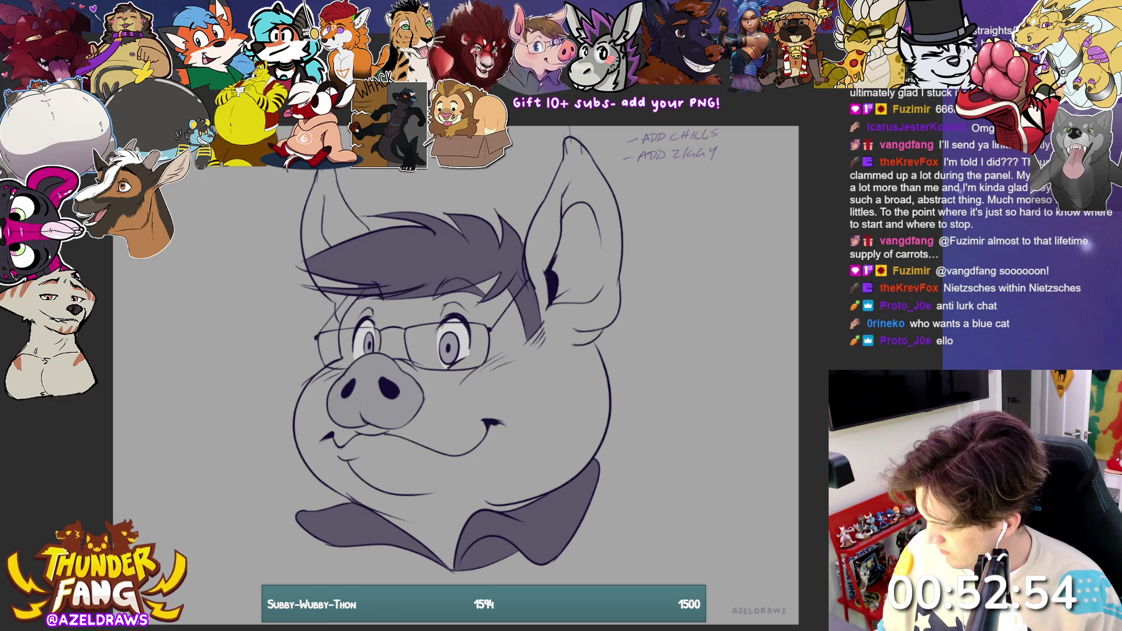
key("Delete")
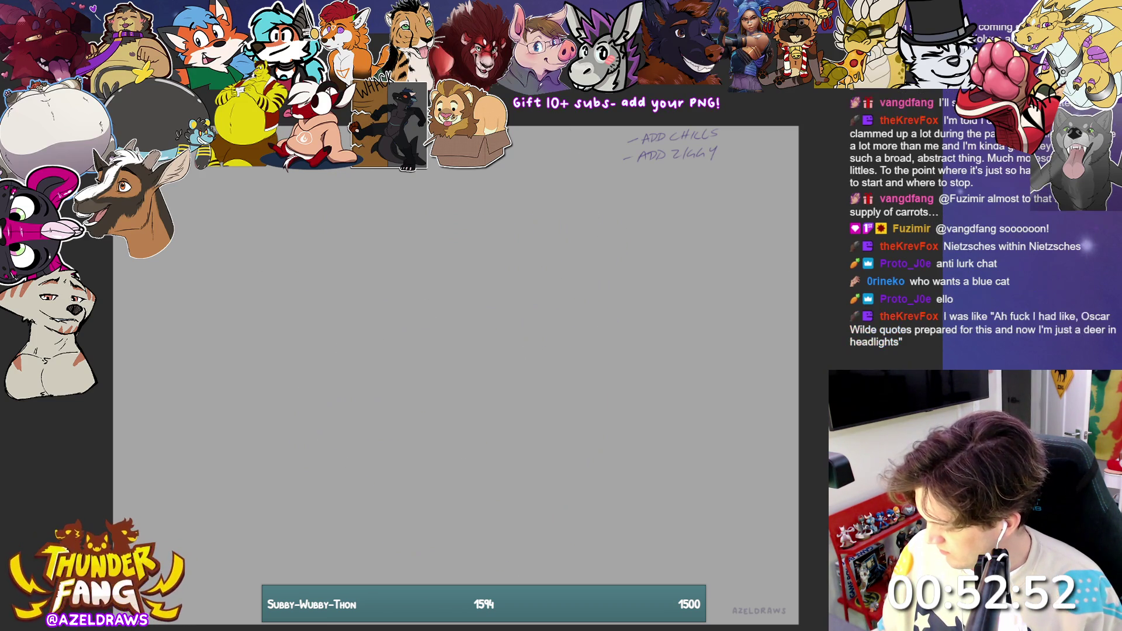
Step: Switch to the group collage of heads and shrink the central donkey head
key("ctrl+Tab")
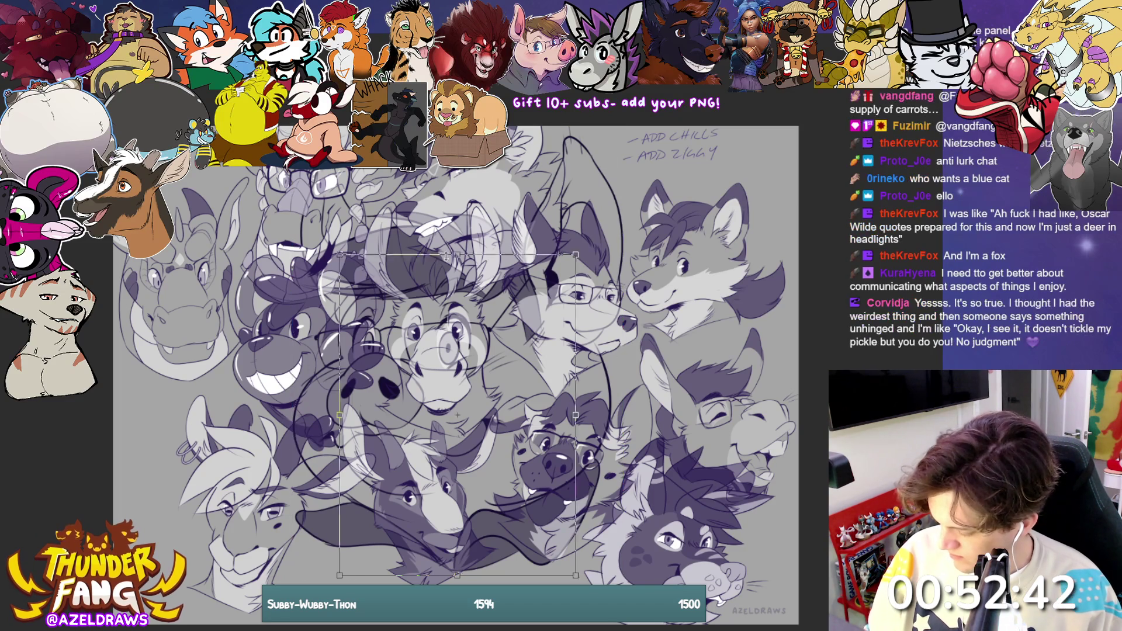
key("ctrl+t")
left_click_drag(447, 292, 444, 373)
key("Return")
Step: Move the glasses-wolf head up and to the right and confirm the transform
key("ctrl+t")
mouse_move(570, 391)
left_mouse_down()
mouse_move(647, 255)
mouse_move(202, 497)
mouse_move(204, 507)
left_mouse_up()
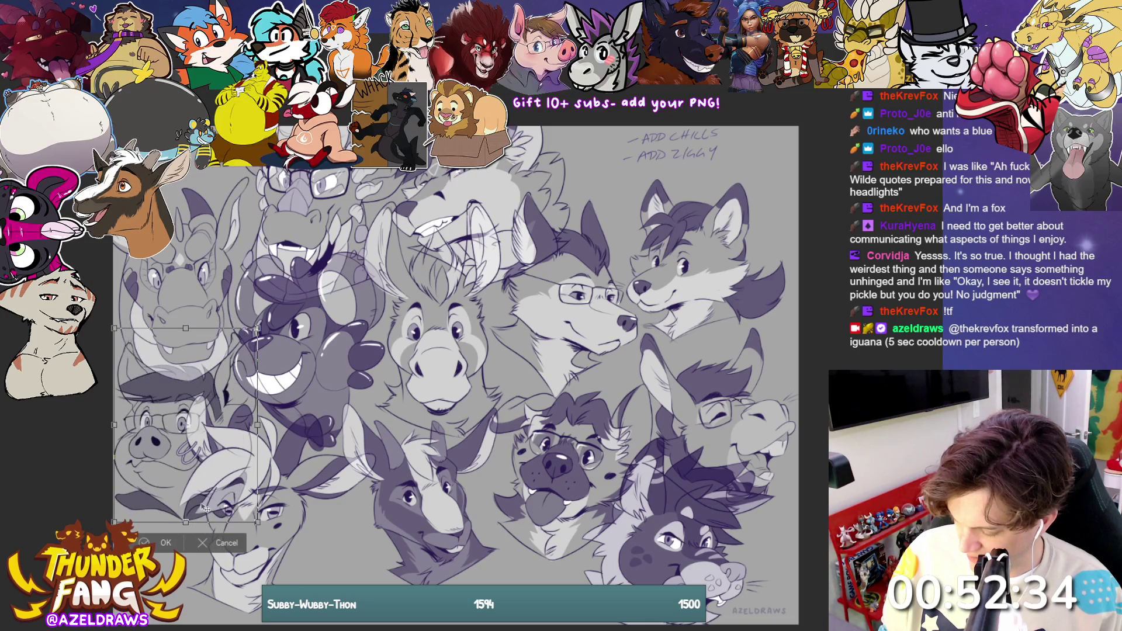
key("Return")
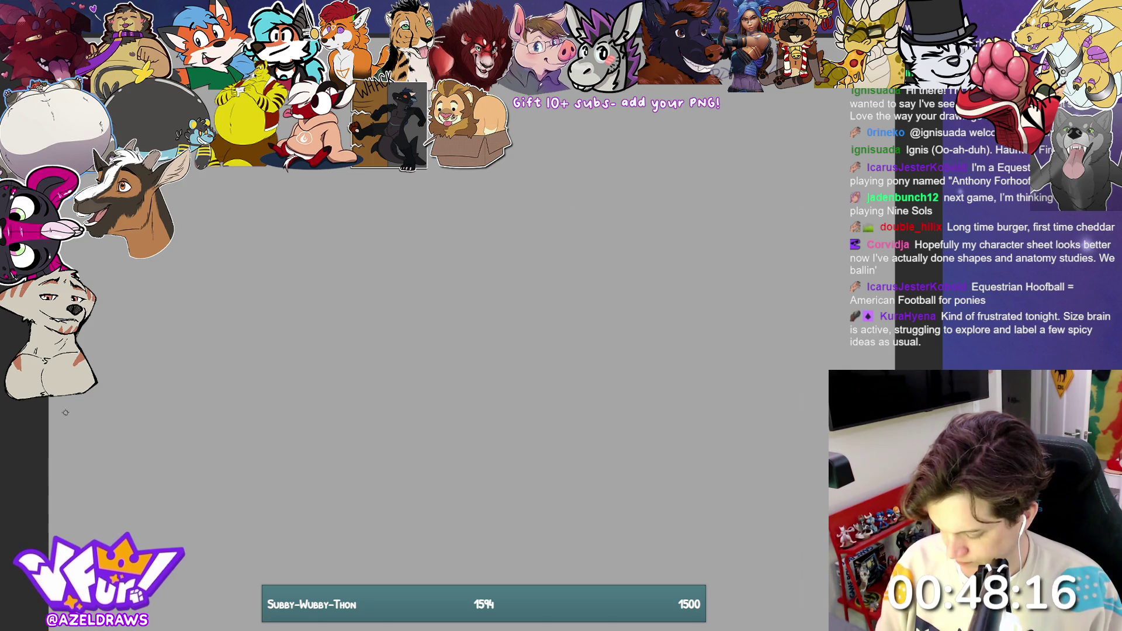
Step: Sketch the round head base with vertical and horizontal guide curves and a feature line
mouse_move(521, 346)
left_mouse_down()
mouse_move(320, 391)
mouse_move(475, 245)
mouse_move(459, 223)
mouse_move(471, 415)
left_mouse_up()
left_click_drag(444, 207, 490, 380)
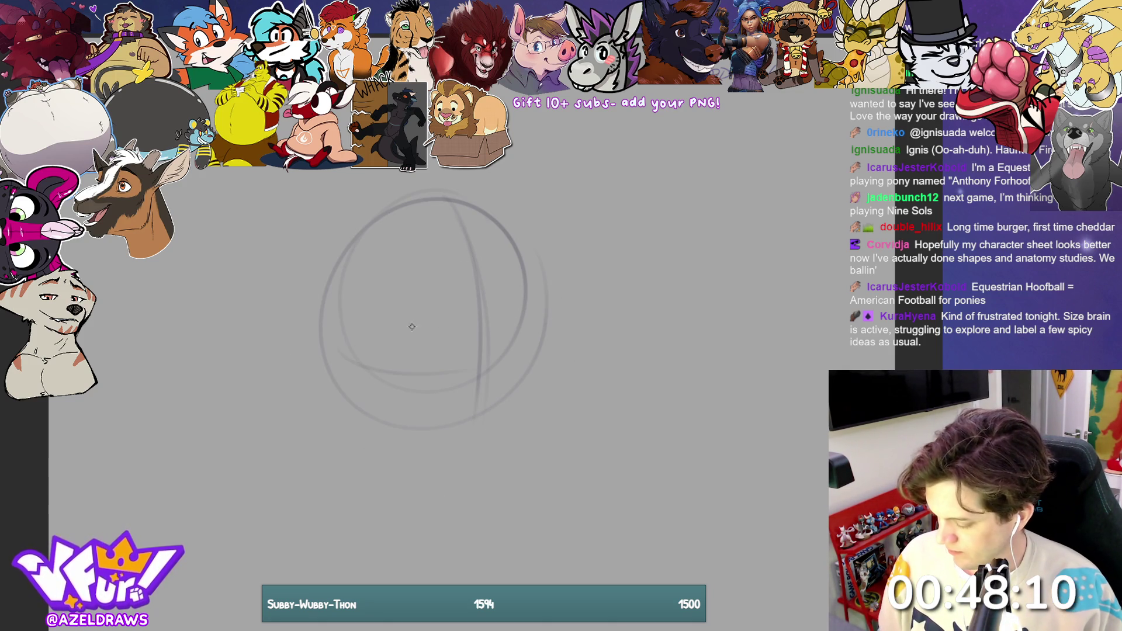
left_click_drag(339, 352, 560, 319)
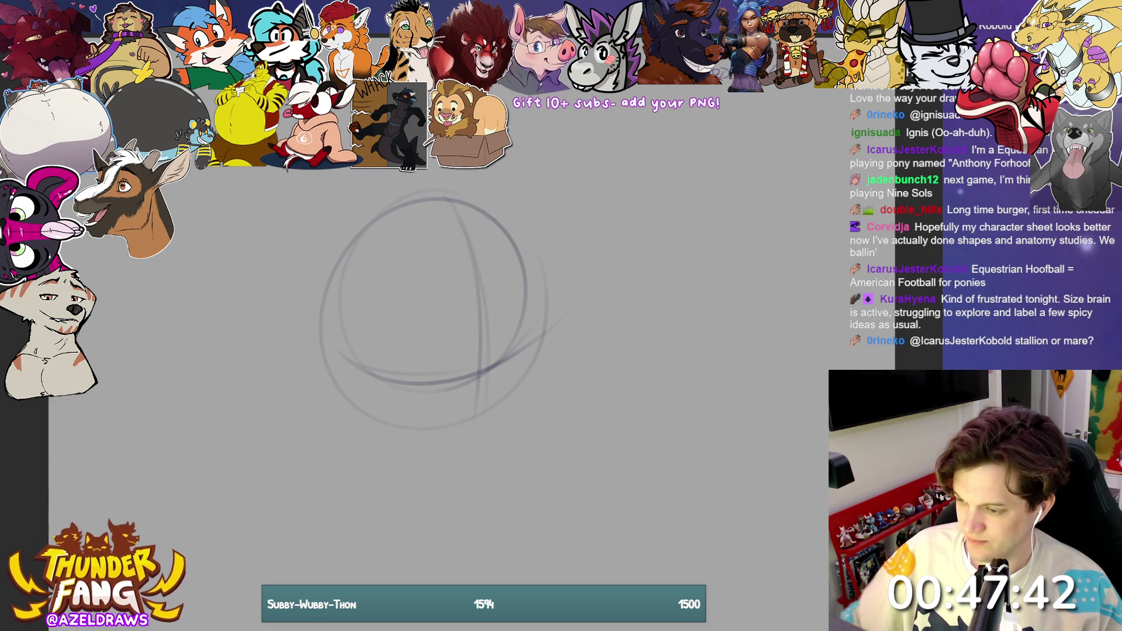
mouse_move(455, 362)
left_mouse_down()
mouse_move(469, 327)
mouse_move(521, 307)
mouse_move(472, 322)
left_mouse_up()
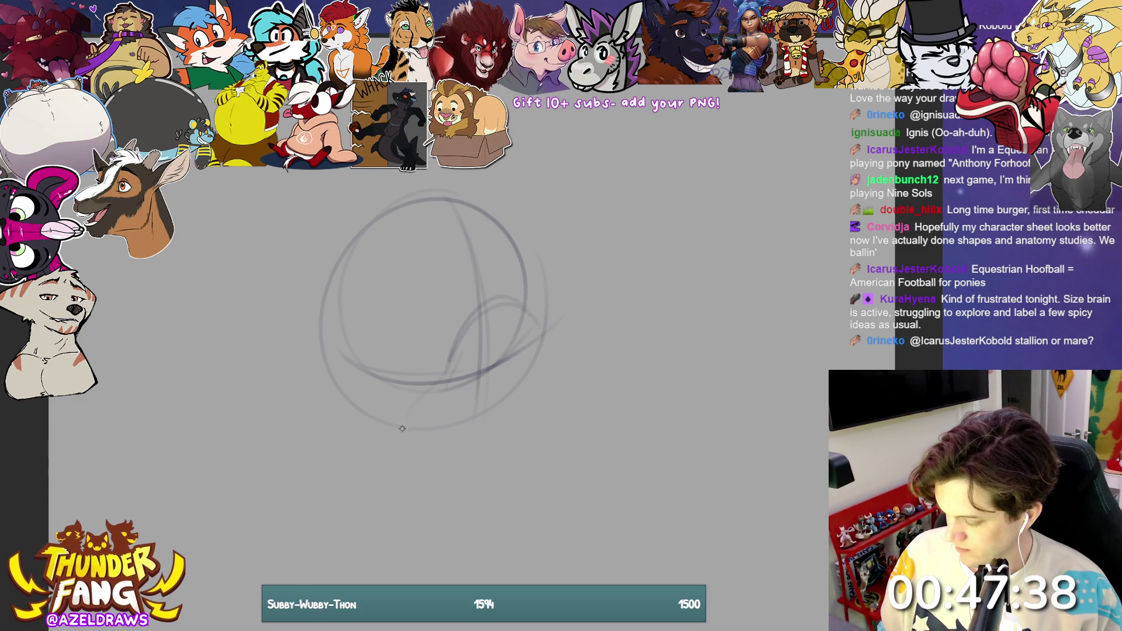
Step: Sketch the lower jaw, the muzzle, the nose-tip curve and the left eye oval
left_click_drag(410, 408, 545, 503)
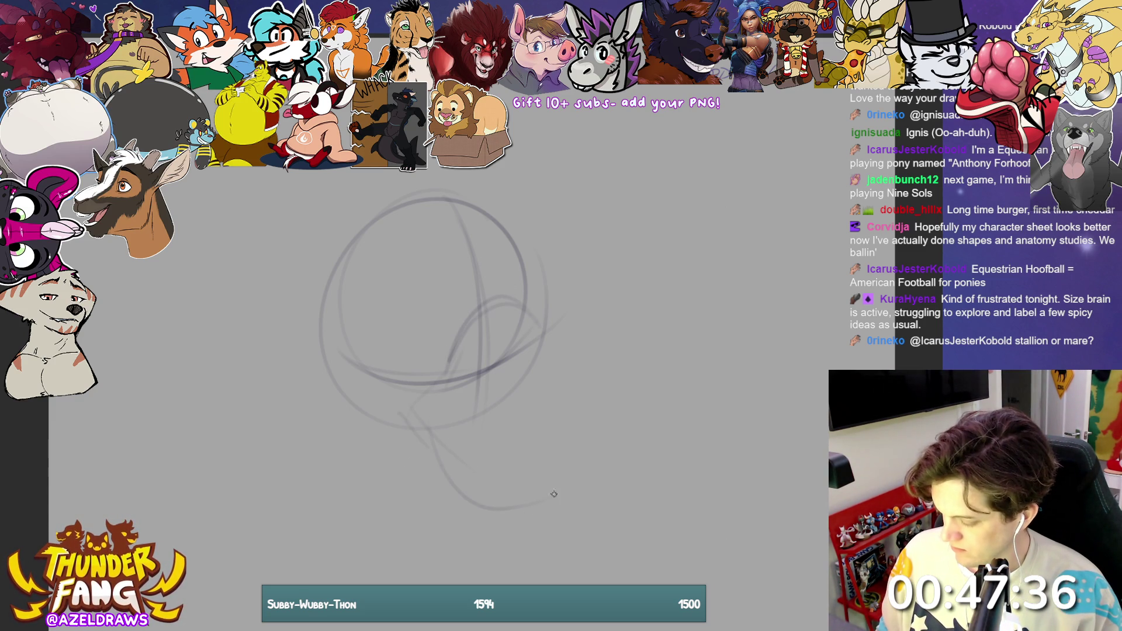
mouse_move(529, 315)
left_mouse_down()
mouse_move(603, 368)
mouse_move(590, 365)
left_mouse_up()
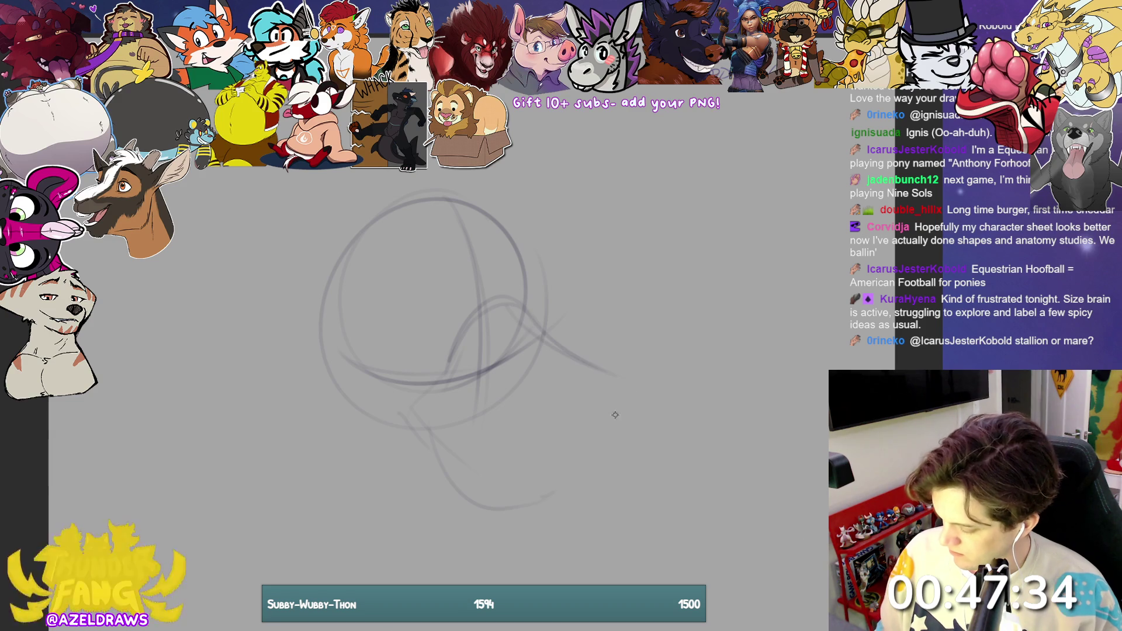
mouse_move(630, 409)
left_mouse_down()
mouse_move(614, 485)
mouse_move(553, 502)
left_mouse_up()
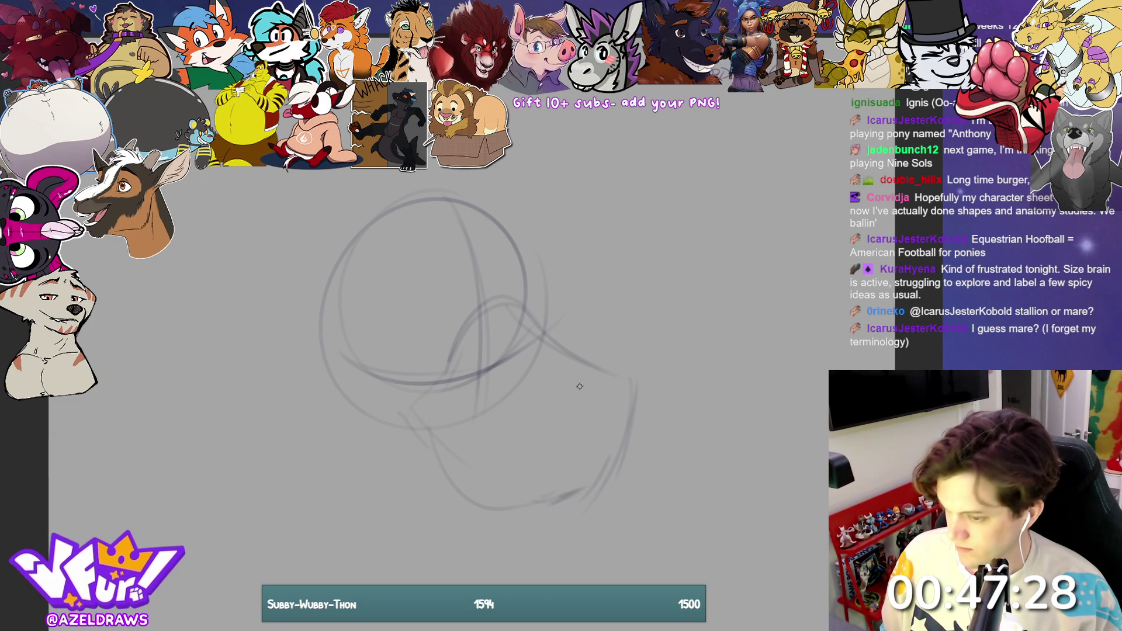
mouse_move(550, 404)
left_mouse_down()
mouse_move(578, 379)
mouse_move(568, 382)
mouse_move(575, 412)
mouse_move(603, 429)
mouse_move(634, 390)
left_mouse_up()
mouse_move(378, 416)
left_mouse_down()
mouse_move(531, 510)
mouse_move(579, 485)
mouse_move(598, 491)
left_mouse_up()
left_click_drag(632, 396, 612, 486)
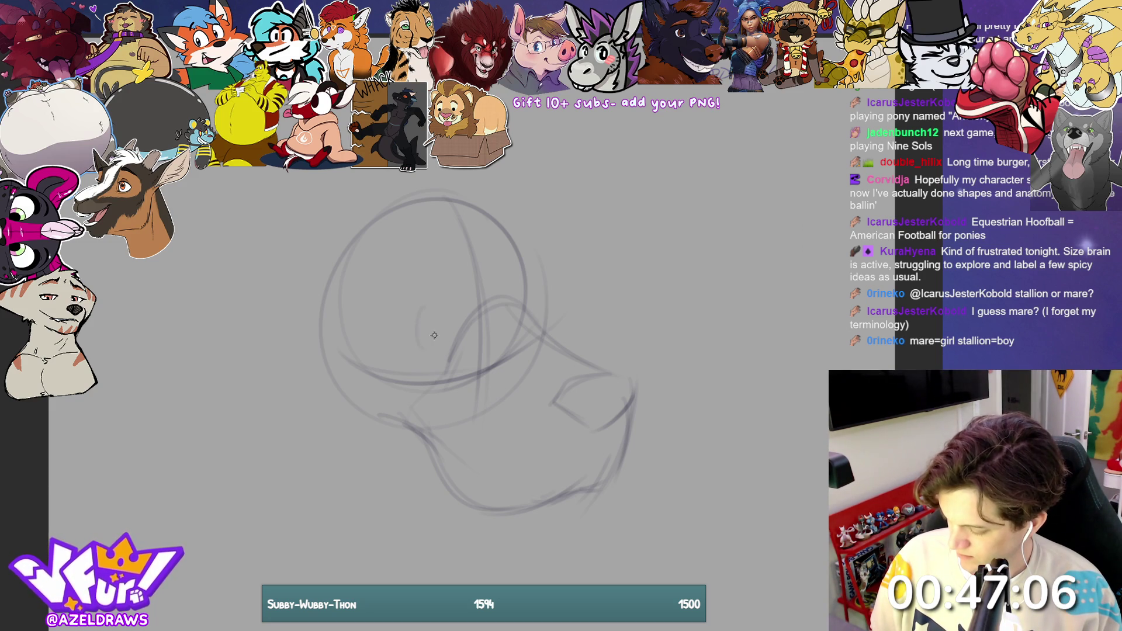
left_click_drag(425, 304, 444, 295)
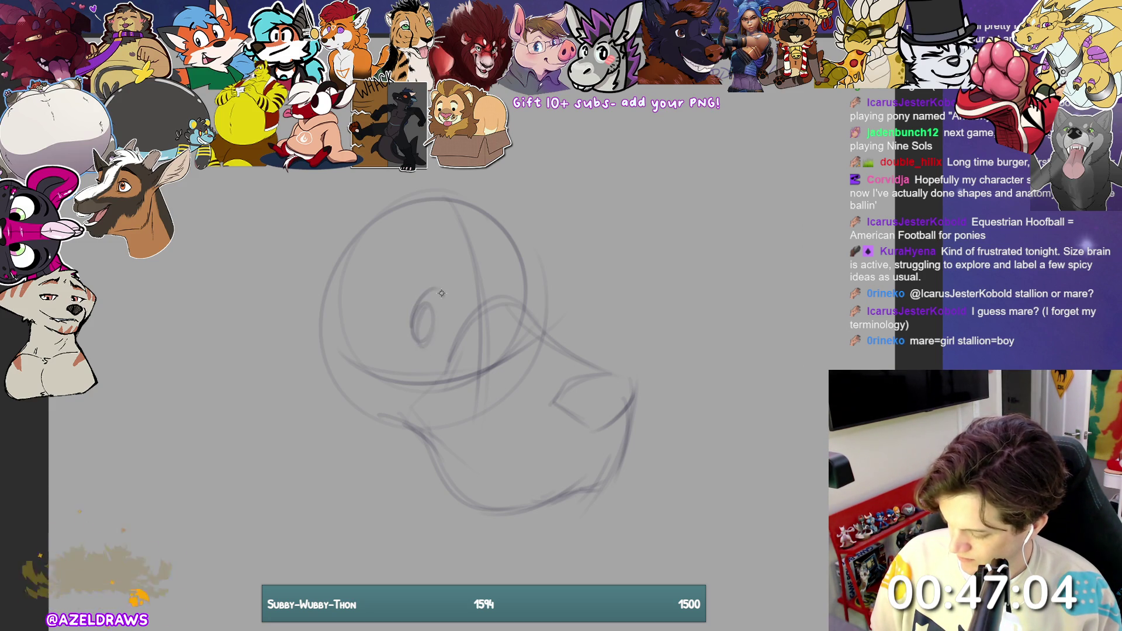
Step: Redraw the misplaced second eye oval and add lid arcs above both eyes
mouse_move(515, 316)
left_mouse_down()
mouse_move(517, 276)
mouse_move(532, 279)
left_mouse_up()
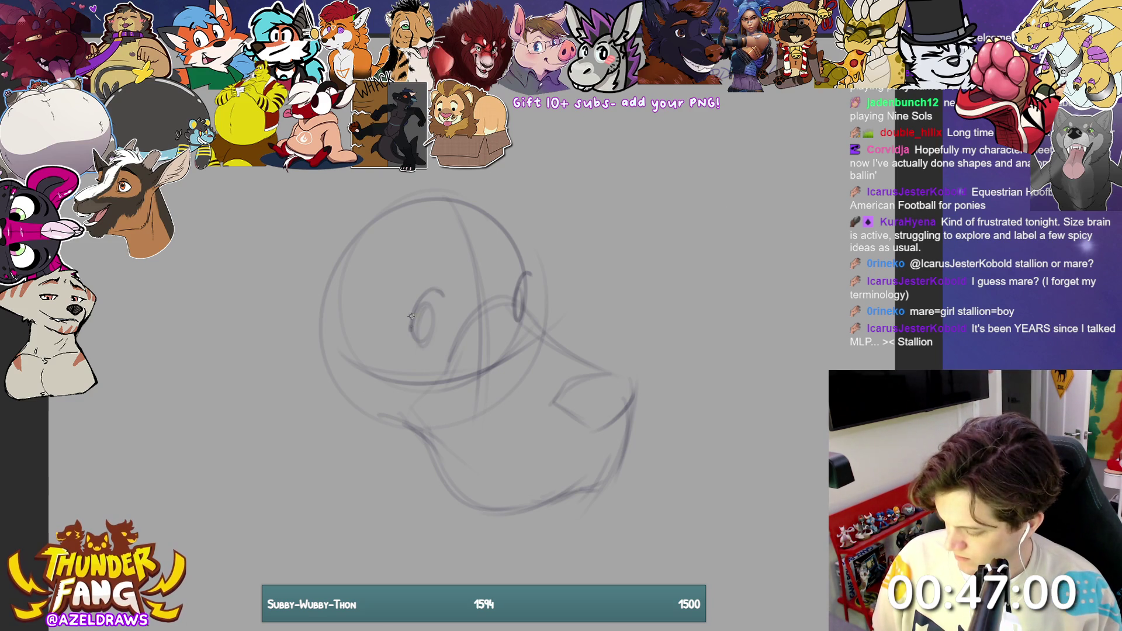
key("ctrl+z")
key("ctrl+z")
key("ctrl+z")
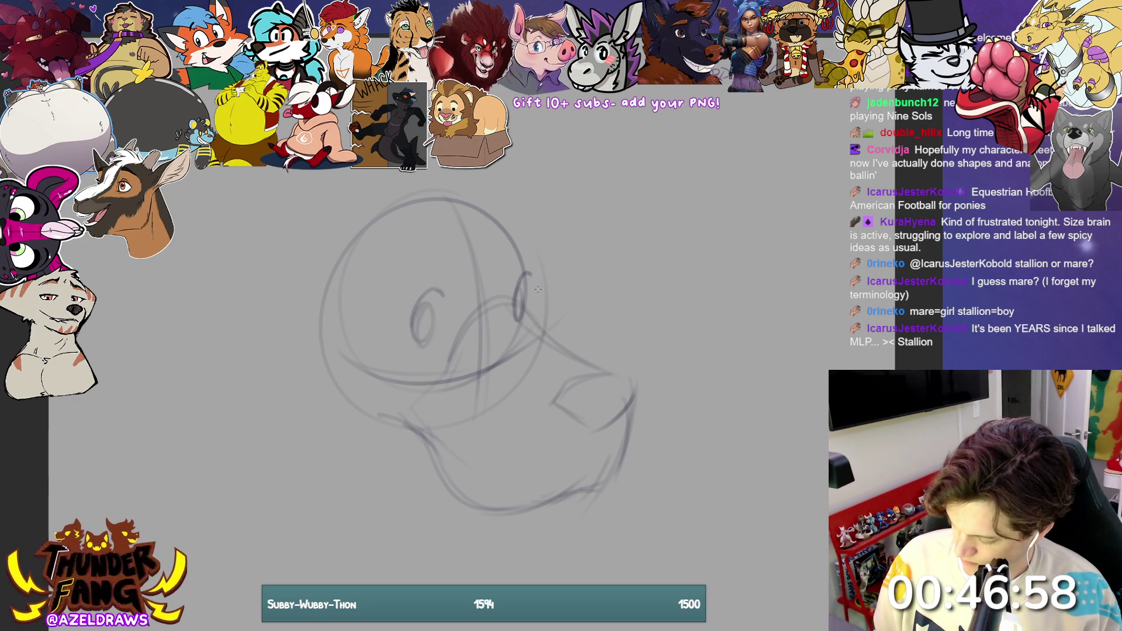
key("ctrl+z")
key("ctrl+y")
key("ctrl+y")
key("ctrl+y")
mouse_move(522, 296)
left_mouse_down()
mouse_move(518, 322)
mouse_move(550, 295)
left_mouse_up()
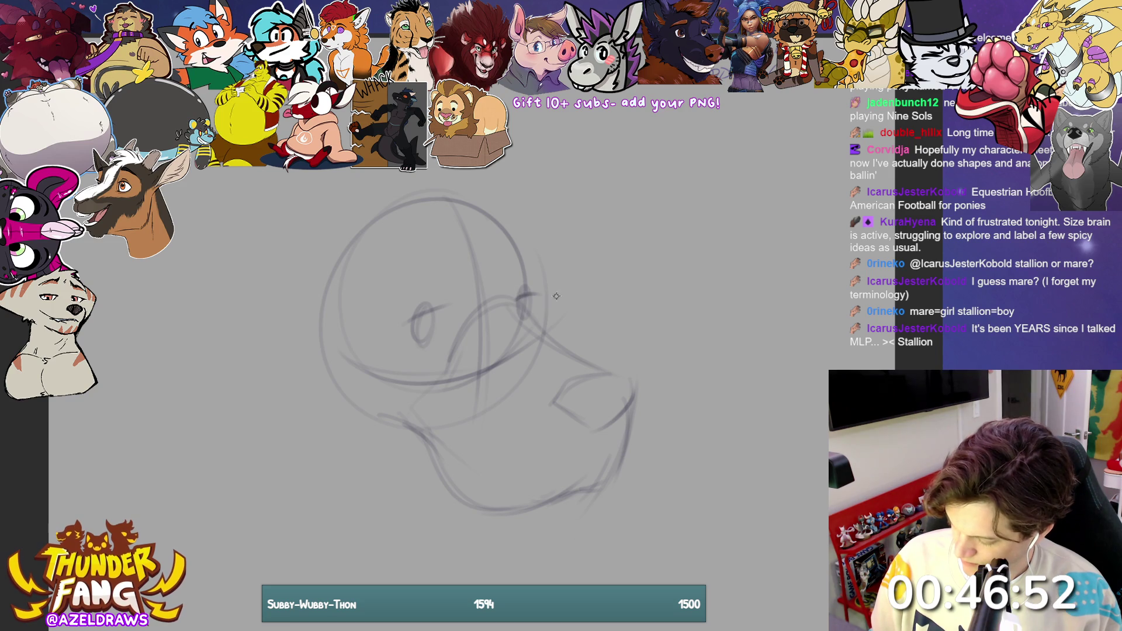
mouse_move(411, 291)
left_mouse_down()
mouse_move(430, 280)
mouse_move(434, 291)
mouse_move(404, 322)
mouse_move(438, 307)
left_mouse_up()
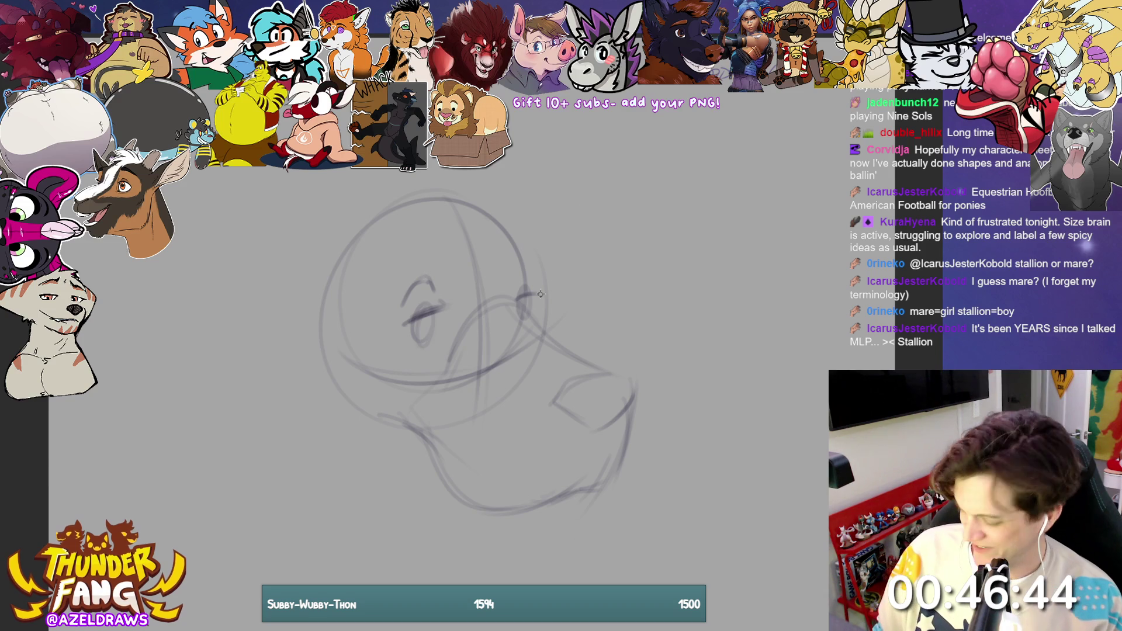
left_click_drag(518, 271, 516, 287)
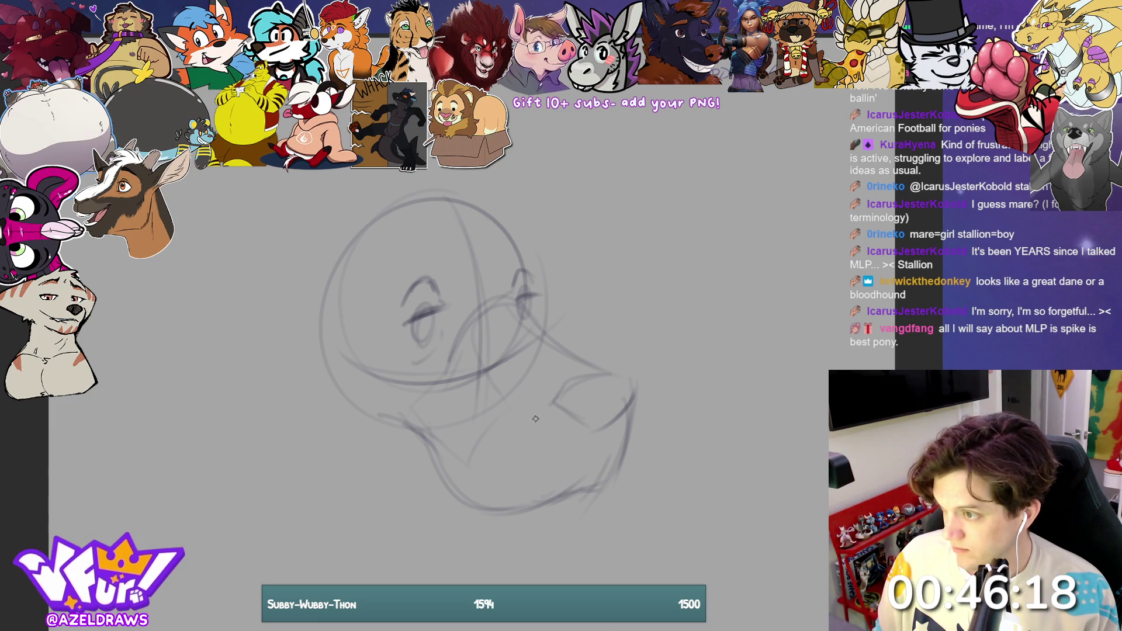
Step: Mark the mouth corner and nostrils, then rough in the top, right side and back of the head
mouse_move(403, 396)
left_mouse_down()
mouse_move(416, 396)
mouse_move(413, 430)
left_mouse_up()
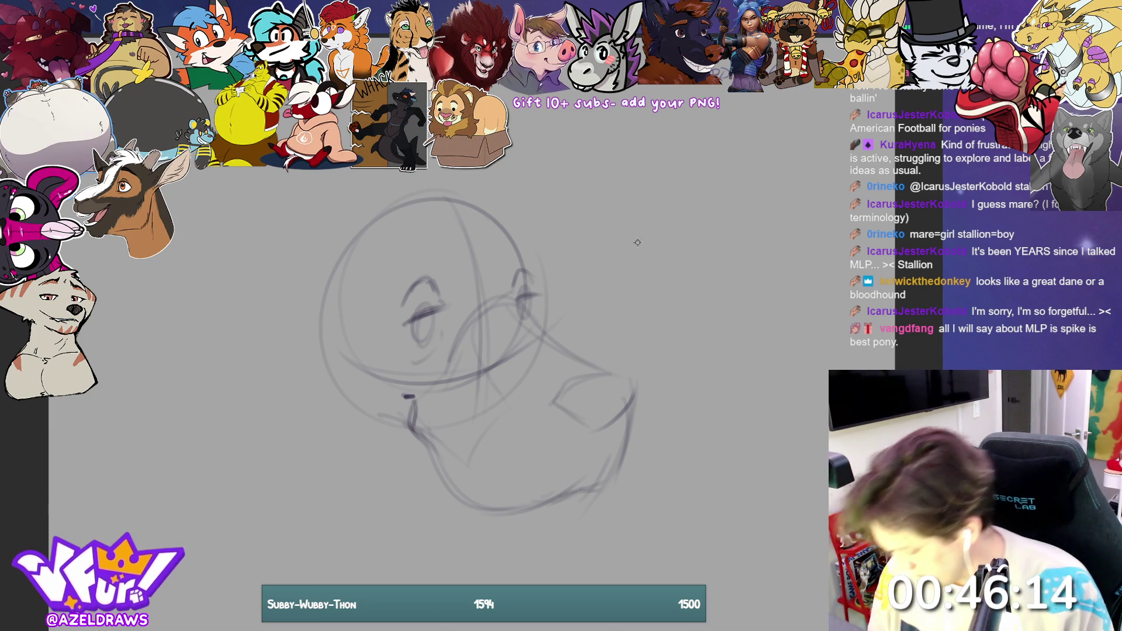
mouse_move(586, 421)
left_mouse_down()
mouse_move(590, 393)
mouse_move(604, 424)
left_mouse_up()
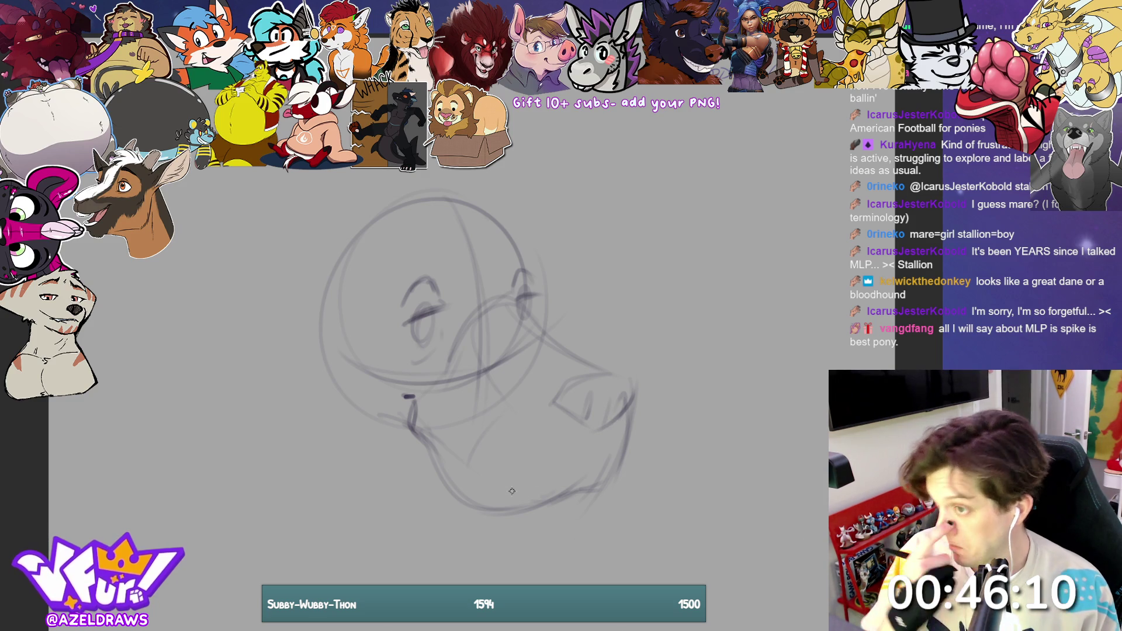
mouse_move(398, 191)
left_mouse_down()
mouse_move(412, 195)
mouse_move(404, 205)
left_mouse_up()
left_click_drag(474, 200, 544, 270)
mouse_move(510, 228)
left_mouse_down()
mouse_move(548, 280)
mouse_move(544, 329)
left_mouse_up()
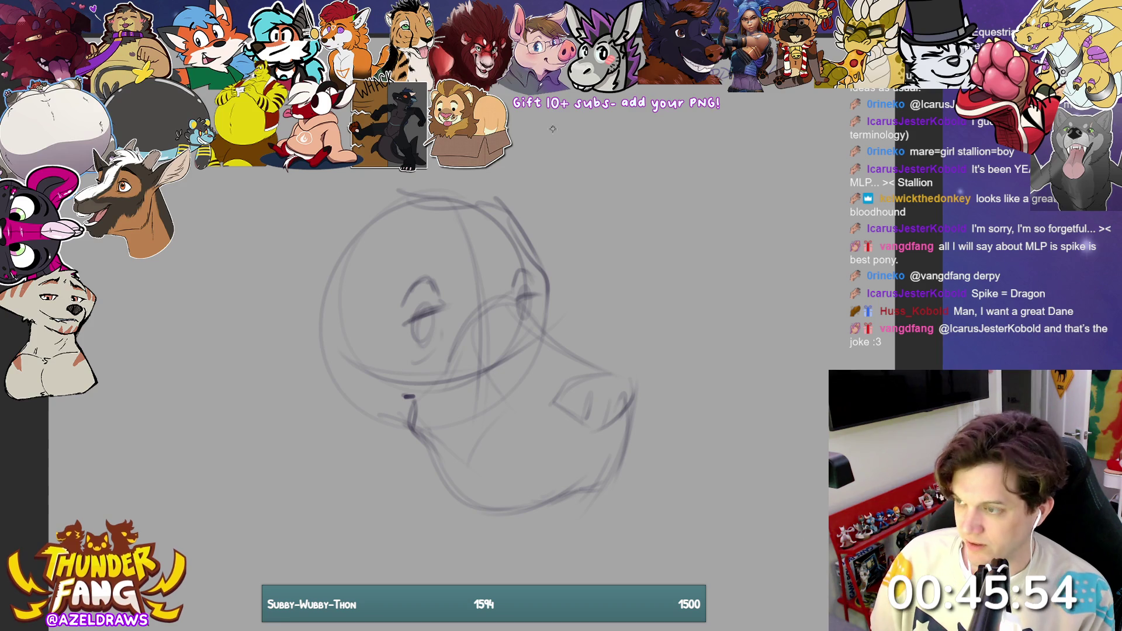
mouse_move(328, 218)
left_mouse_down()
mouse_move(284, 338)
mouse_move(285, 371)
left_mouse_up()
Step: Extend the back of the head on the left and redraw the chin as a lighter curve under the jaw
left_click_drag(284, 328, 310, 468)
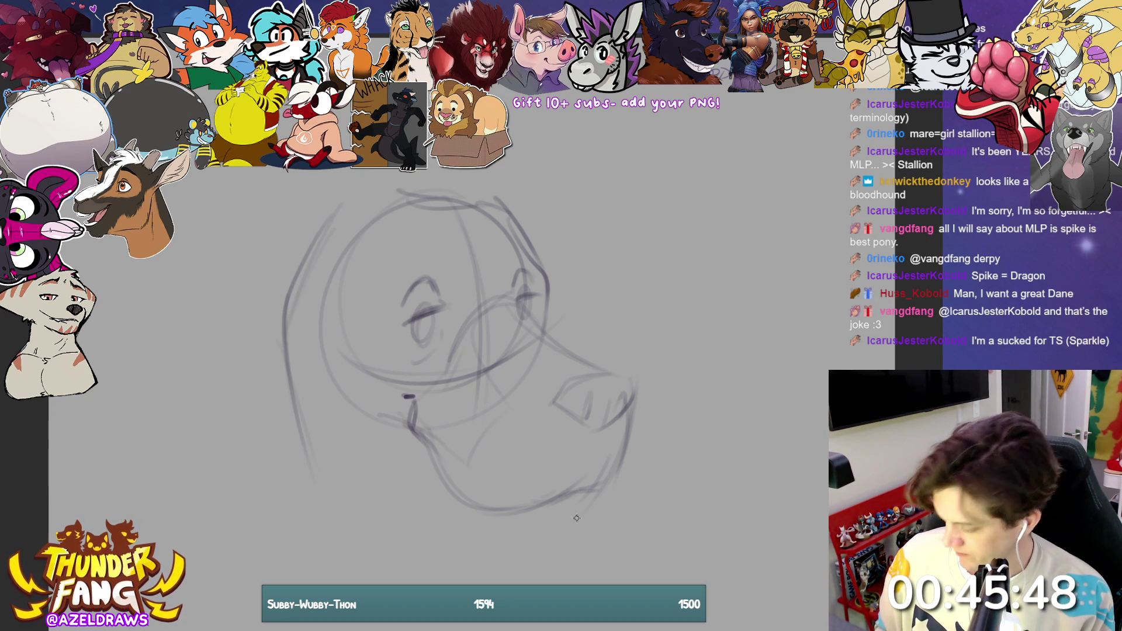
mouse_move(498, 506)
left_mouse_down()
mouse_move(545, 534)
mouse_move(582, 514)
left_mouse_up()
key("ctrl+z")
key("ctrl+z")
mouse_move(480, 516)
left_mouse_down()
mouse_move(507, 534)
mouse_move(582, 518)
mouse_move(598, 502)
left_mouse_up()
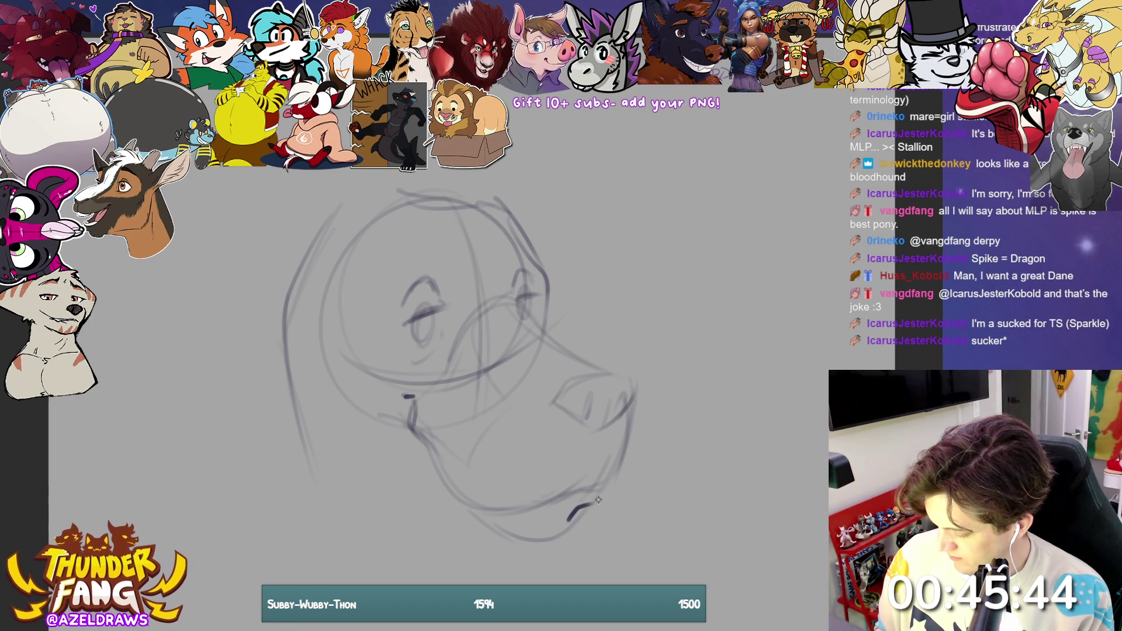
key("ctrl+z")
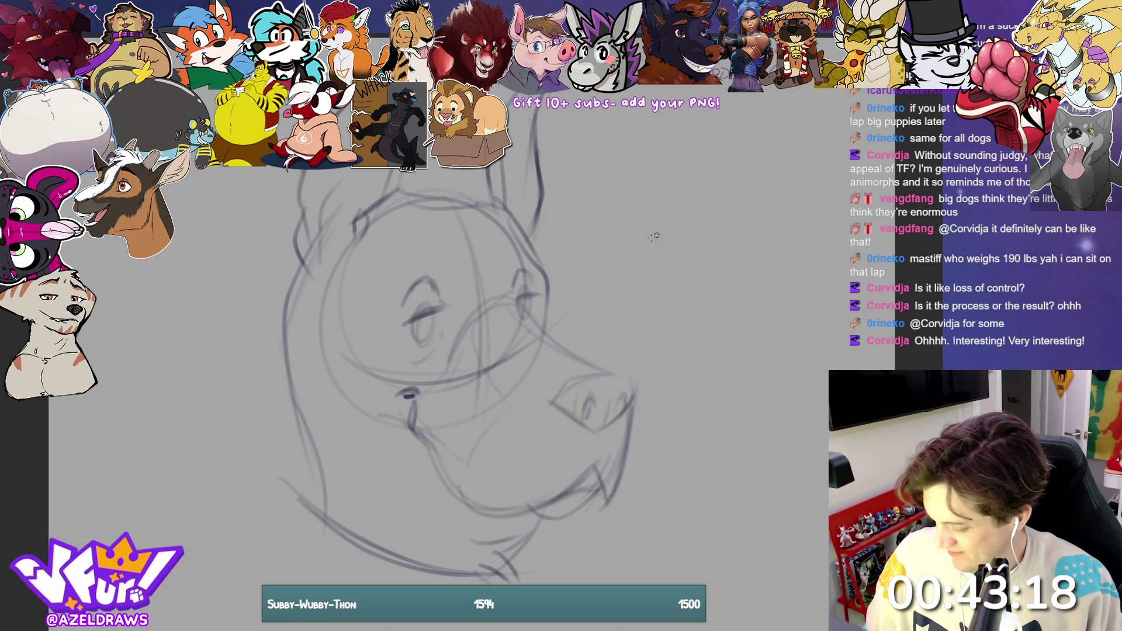
Step: Darken the outlines of the left cheek, jaw, chin, fang edge and nose
mouse_move(277, 397)
left_mouse_down()
mouse_move(322, 491)
mouse_move(307, 511)
left_mouse_up()
mouse_move(325, 439)
left_mouse_down()
mouse_move(295, 514)
mouse_move(394, 579)
left_mouse_up()
mouse_move(260, 506)
left_mouse_down()
mouse_move(324, 550)
mouse_move(444, 584)
left_mouse_up()
left_click_drag(292, 513, 424, 584)
mouse_move(549, 541)
left_mouse_down()
mouse_move(512, 584)
mouse_move(516, 568)
left_mouse_up()
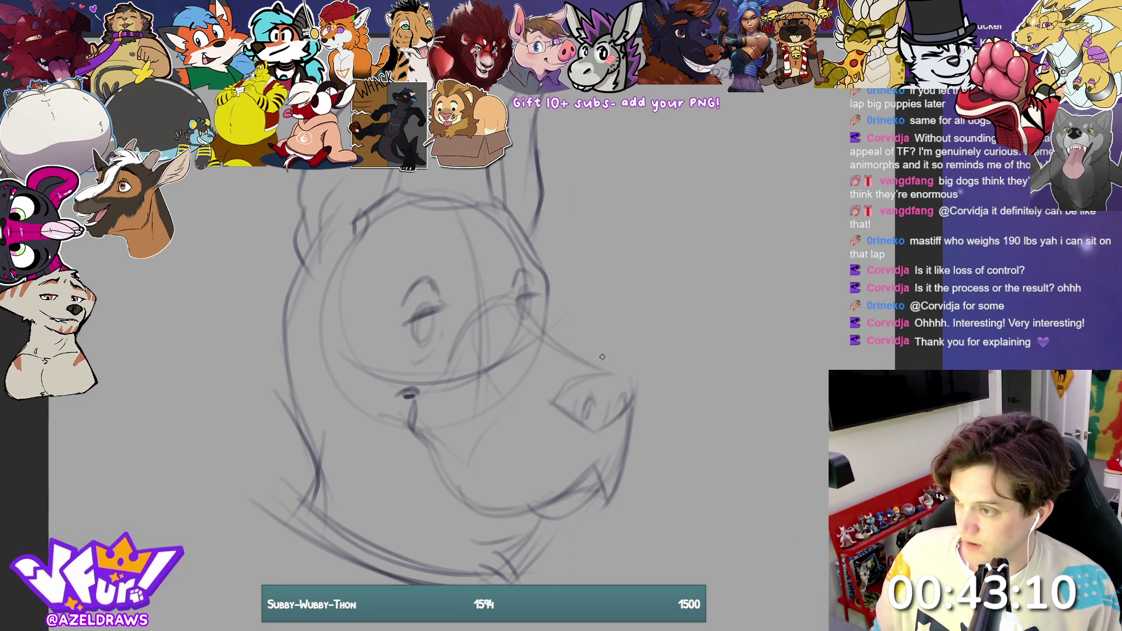
left_click_drag(508, 503, 589, 506)
left_click_drag(587, 465, 605, 502)
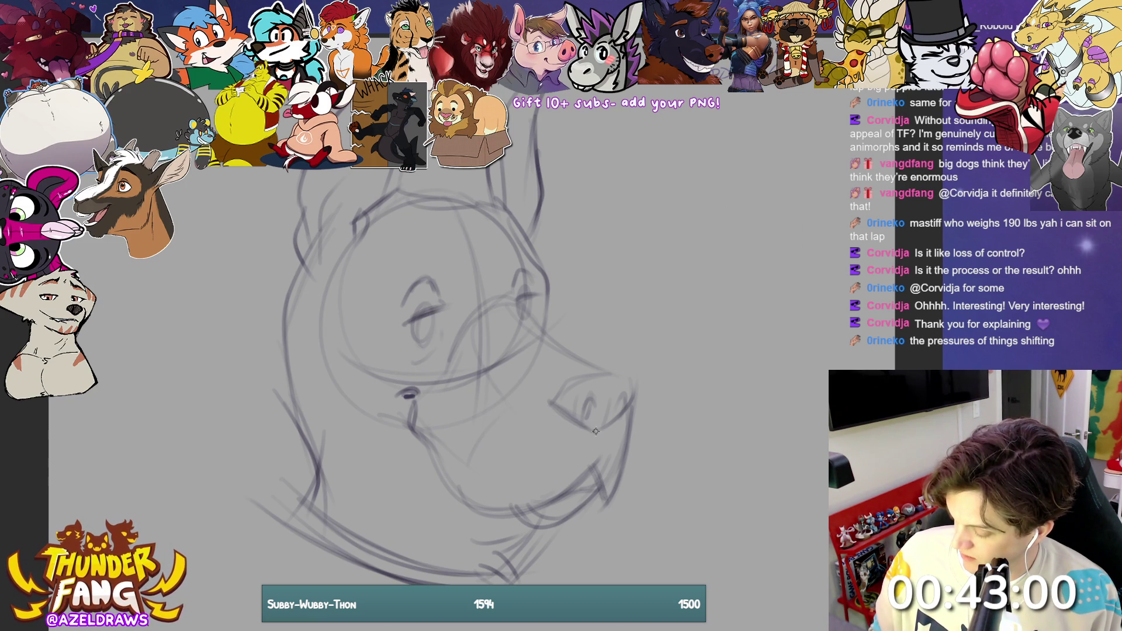
mouse_move(601, 424)
left_mouse_down()
mouse_move(623, 427)
mouse_move(642, 399)
mouse_move(626, 383)
mouse_move(639, 380)
mouse_move(614, 367)
mouse_move(640, 406)
mouse_move(588, 393)
left_mouse_up()
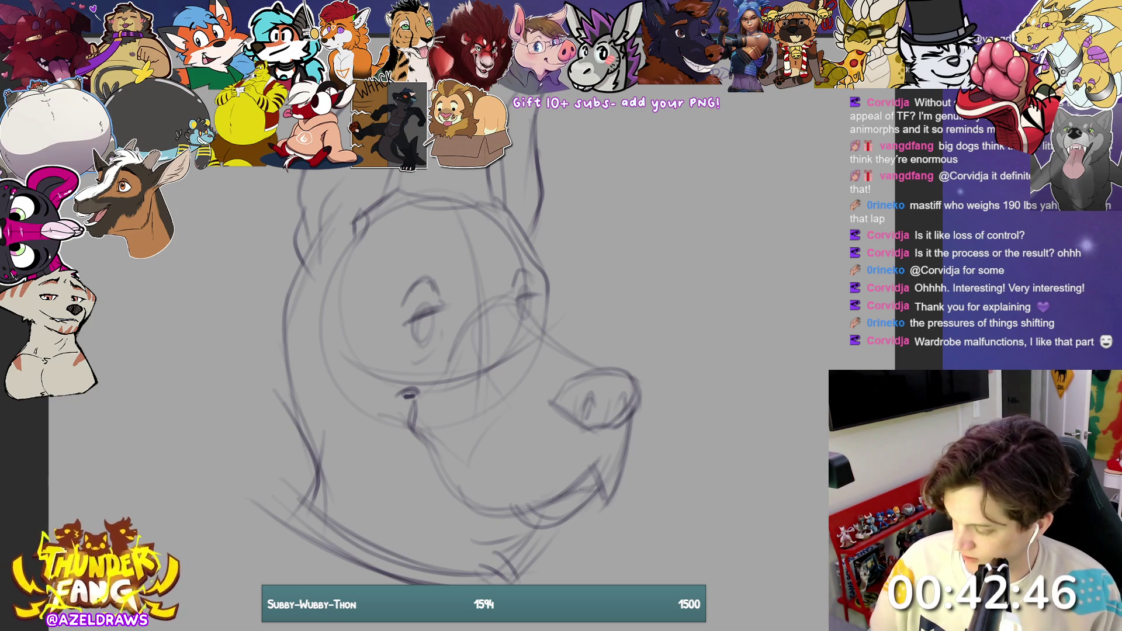
Step: Shift and scale the sketch layer, commit the transform, and mirror the canvas horizontally
key("ctrl+t")
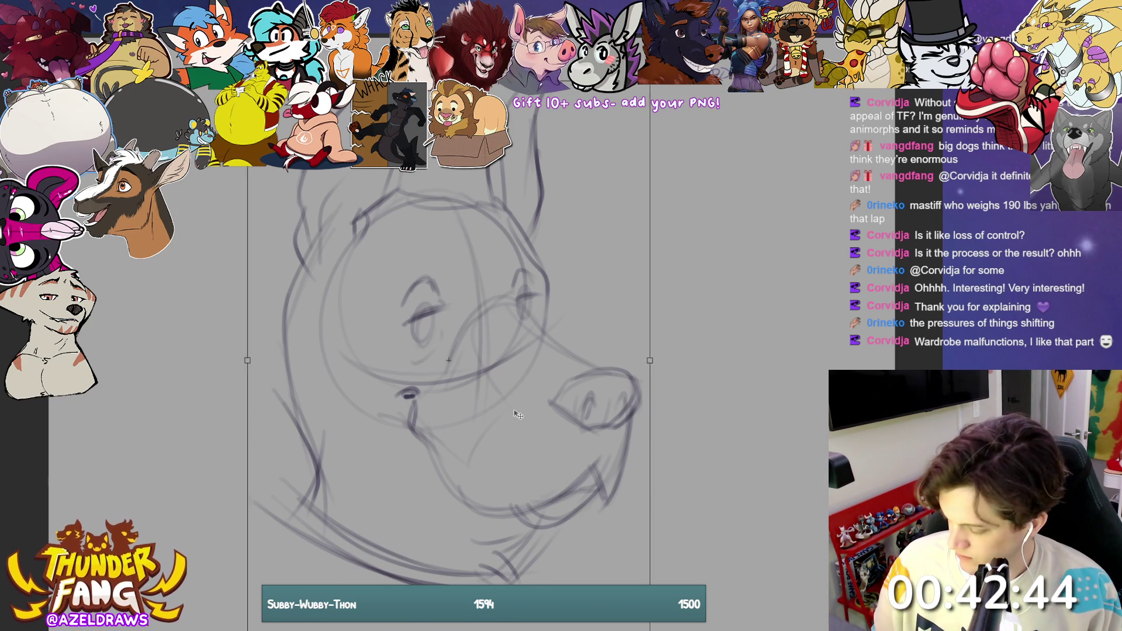
left_click_drag(518, 376, 520, 413)
scroll(520, 413, "down", 1)
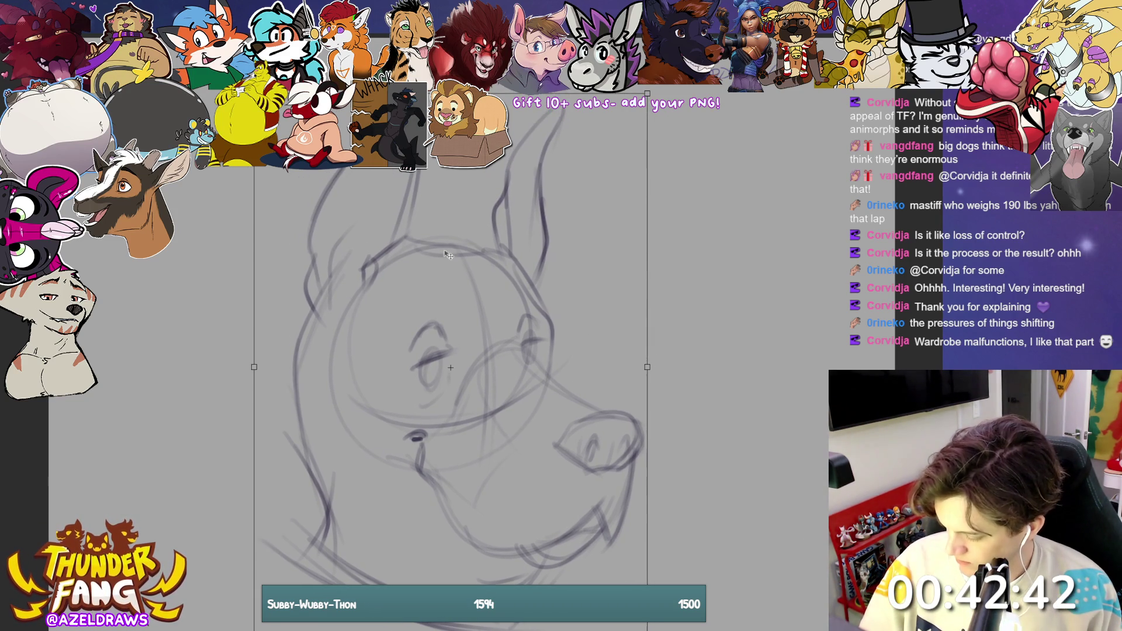
key("Return")
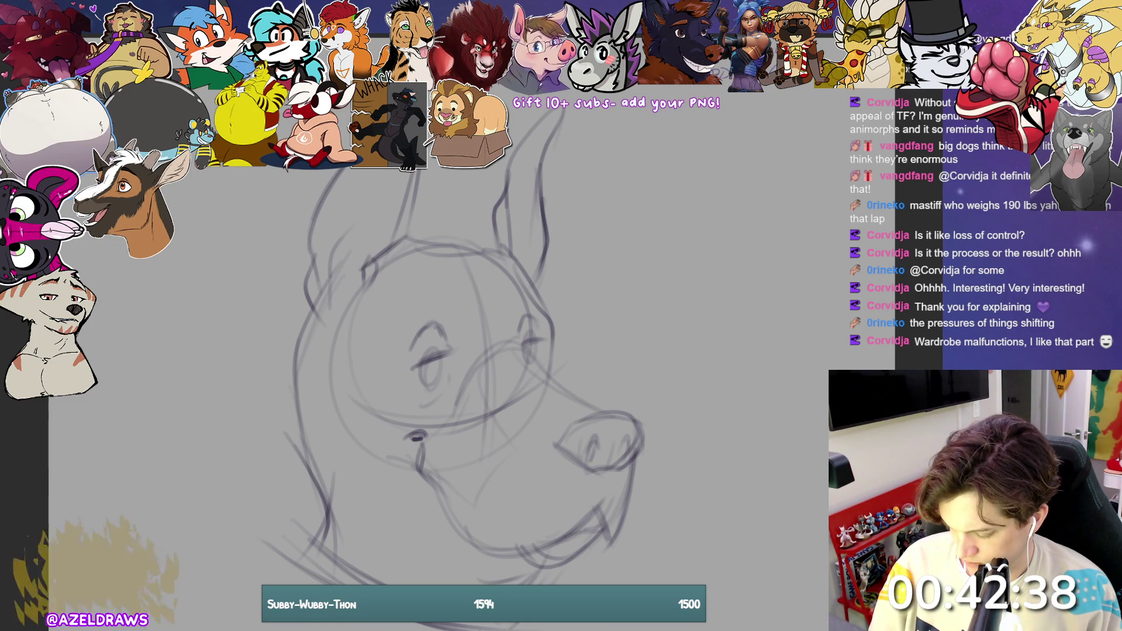
key("h")
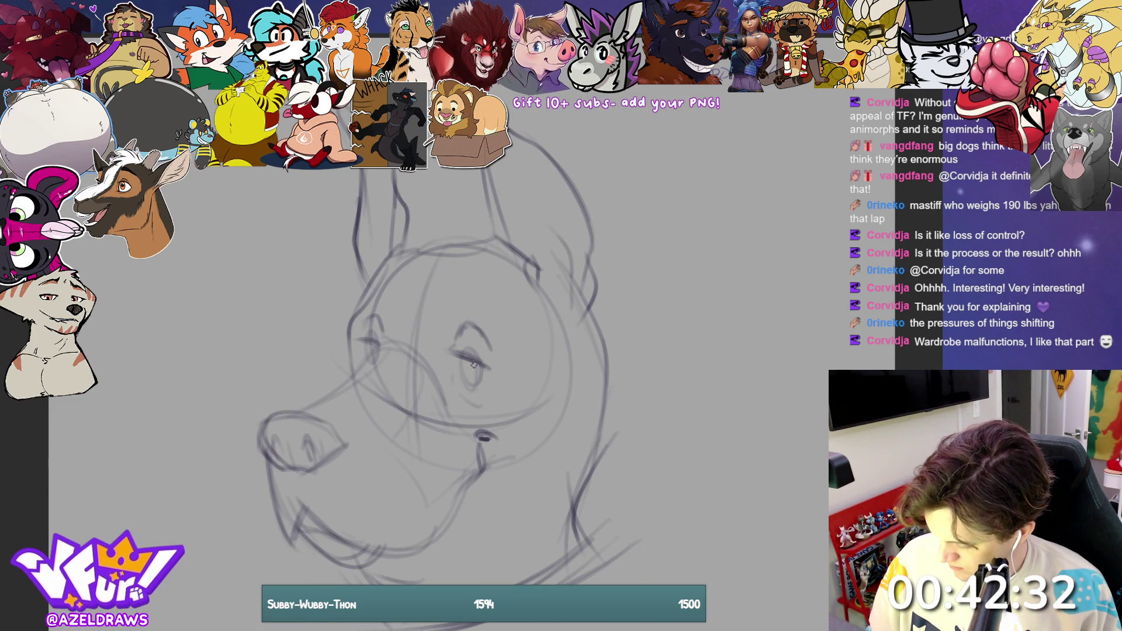
mouse_move(471, 358)
left_mouse_down()
mouse_move(468, 384)
mouse_move(472, 358)
left_mouse_up()
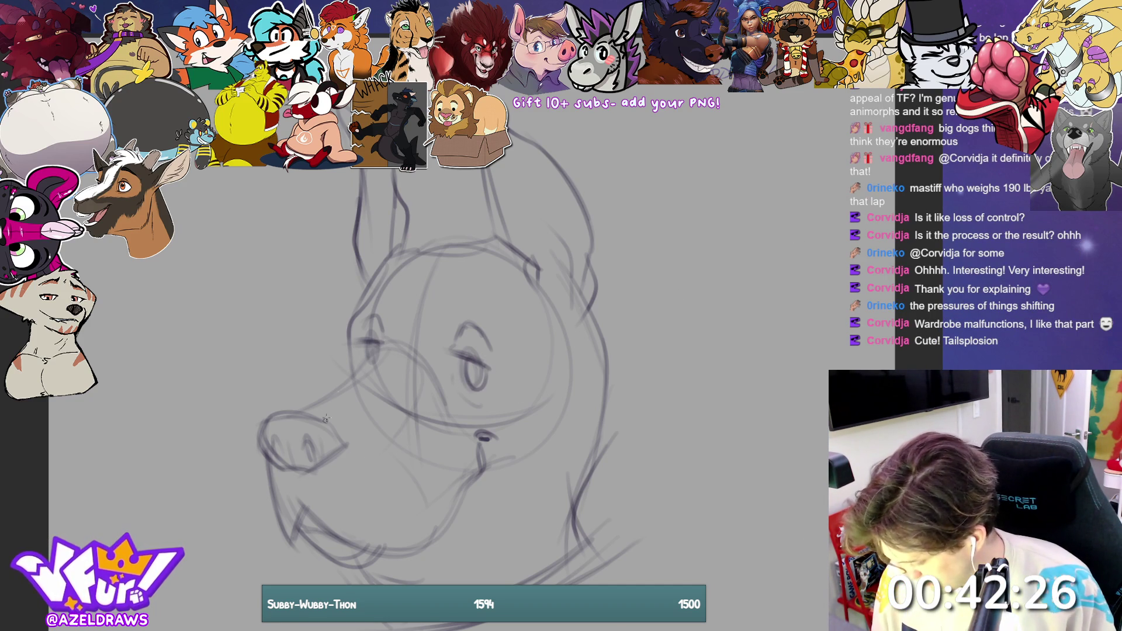
Step: Ink the mouth corner, lower jaw, right neck edge and the face edge beside the eye in darker lines
left_click_drag(474, 439, 491, 437)
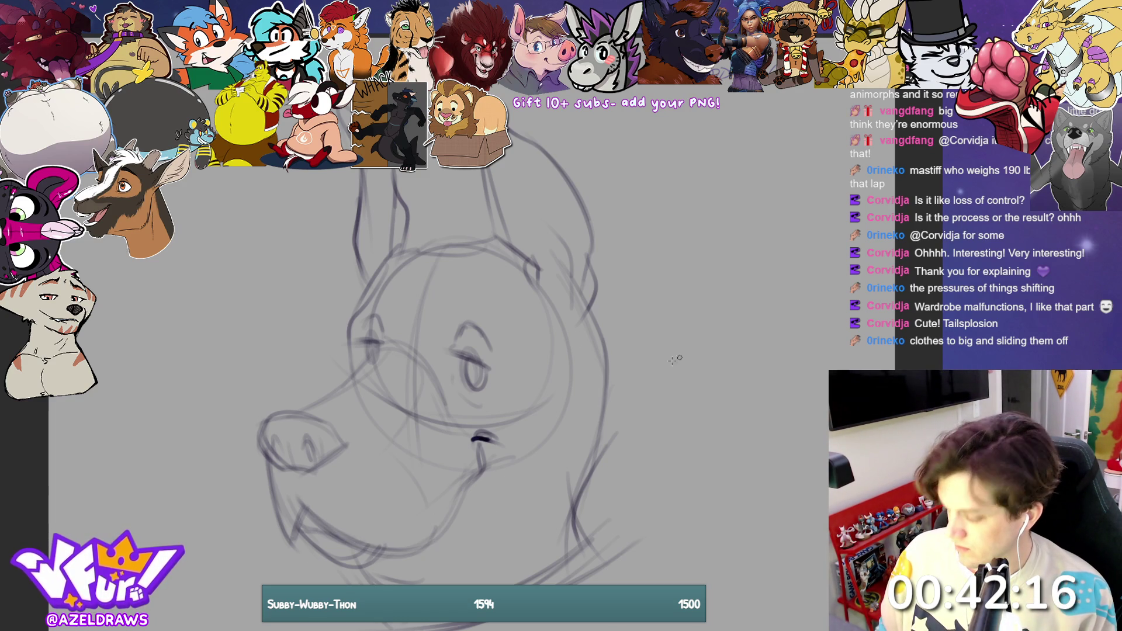
left_click_drag(374, 548, 481, 473)
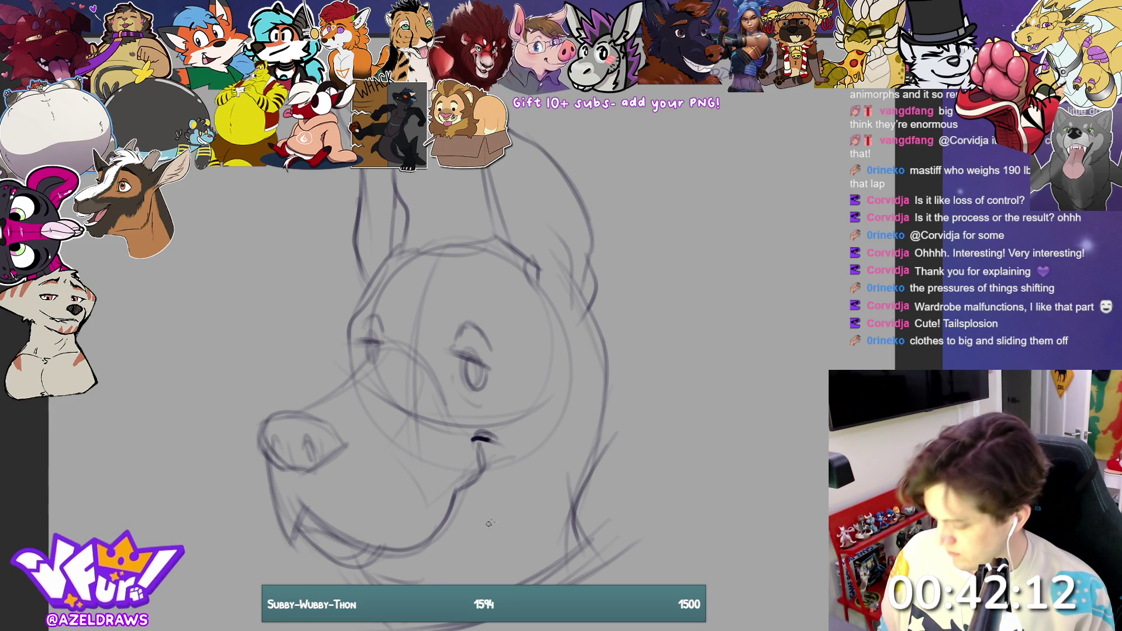
mouse_move(462, 501)
left_mouse_down()
mouse_move(495, 513)
mouse_move(574, 462)
left_mouse_up()
left_click_drag(524, 506, 596, 428)
left_click_drag(602, 369, 567, 529)
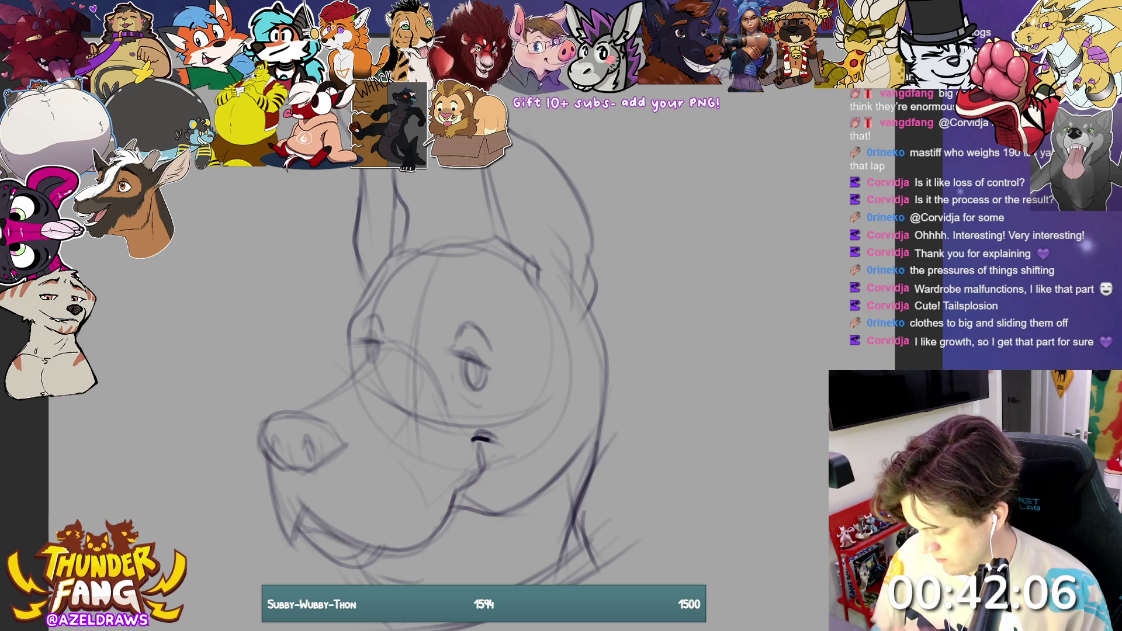
mouse_move(363, 292)
left_mouse_down()
mouse_move(338, 351)
mouse_move(372, 286)
mouse_move(427, 254)
mouse_move(491, 247)
left_mouse_up()
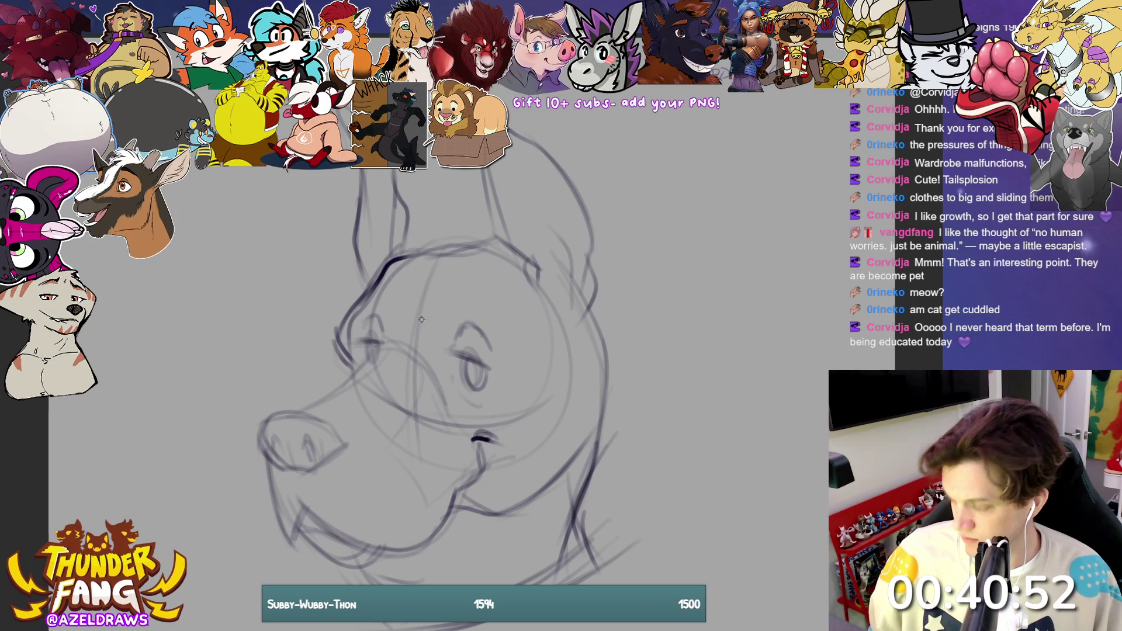
Step: Darken the contour lines beside the dog's left eye
left_click_drag(356, 368, 421, 351)
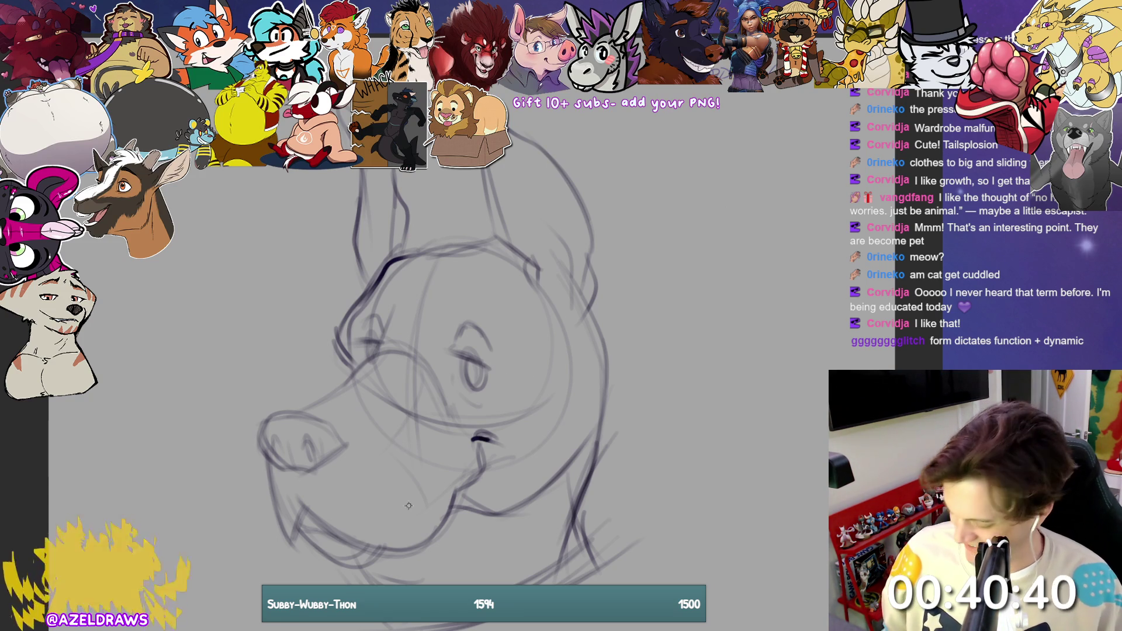
Step: Pencil two small ovals on the muzzle and an eyebrow over the eye, and darken the head-top contour
mouse_move(350, 476)
left_mouse_down()
mouse_move(358, 489)
mouse_move(349, 476)
left_mouse_up()
mouse_move(386, 475)
left_mouse_down()
mouse_move(372, 468)
mouse_move(386, 504)
left_mouse_up()
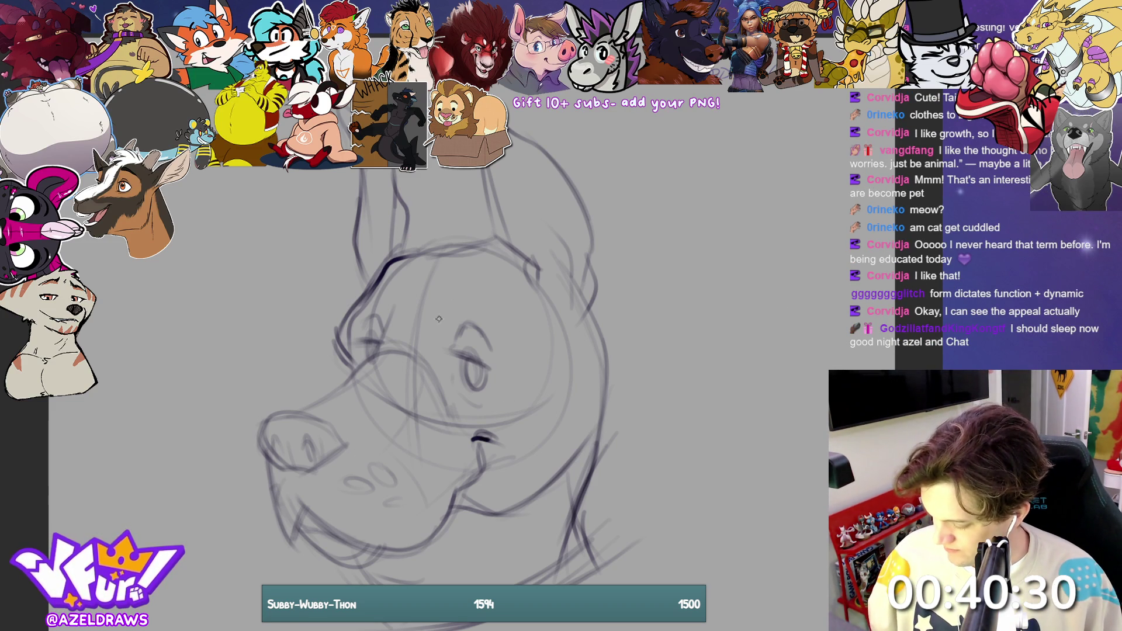
mouse_move(440, 309)
left_mouse_down()
mouse_move(454, 323)
mouse_move(496, 326)
left_mouse_up()
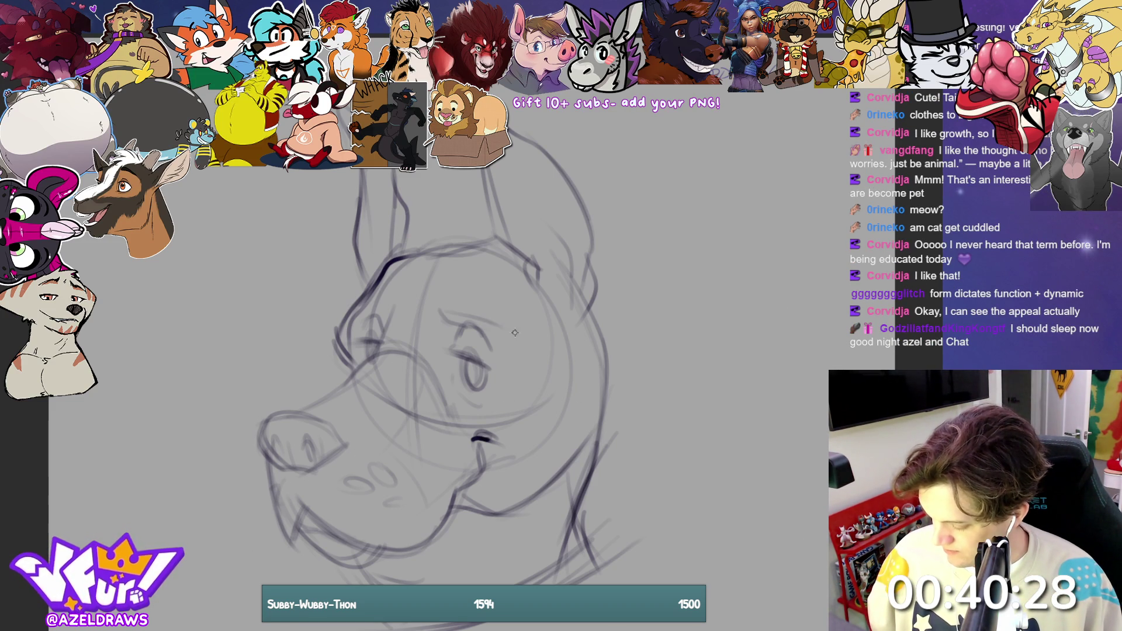
left_click_drag(391, 279, 357, 311)
mouse_move(426, 307)
left_mouse_down()
mouse_move(443, 326)
mouse_move(482, 318)
left_mouse_up()
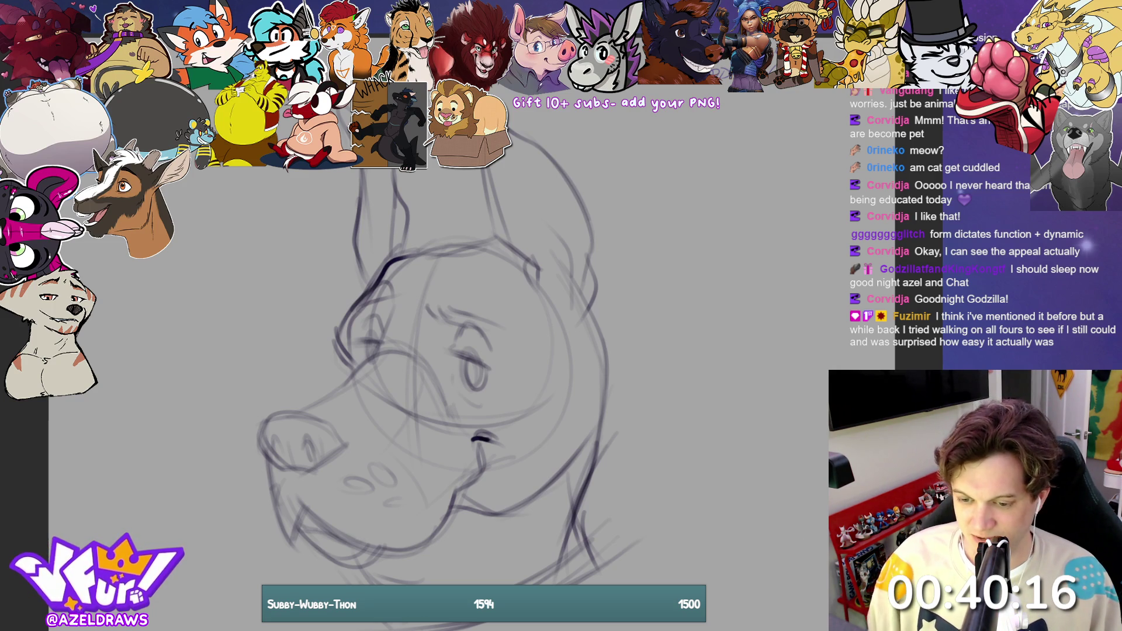
mouse_move(439, 312)
left_mouse_down()
mouse_move(486, 327)
mouse_move(494, 319)
mouse_move(473, 335)
mouse_move(494, 342)
mouse_move(512, 332)
left_mouse_up()
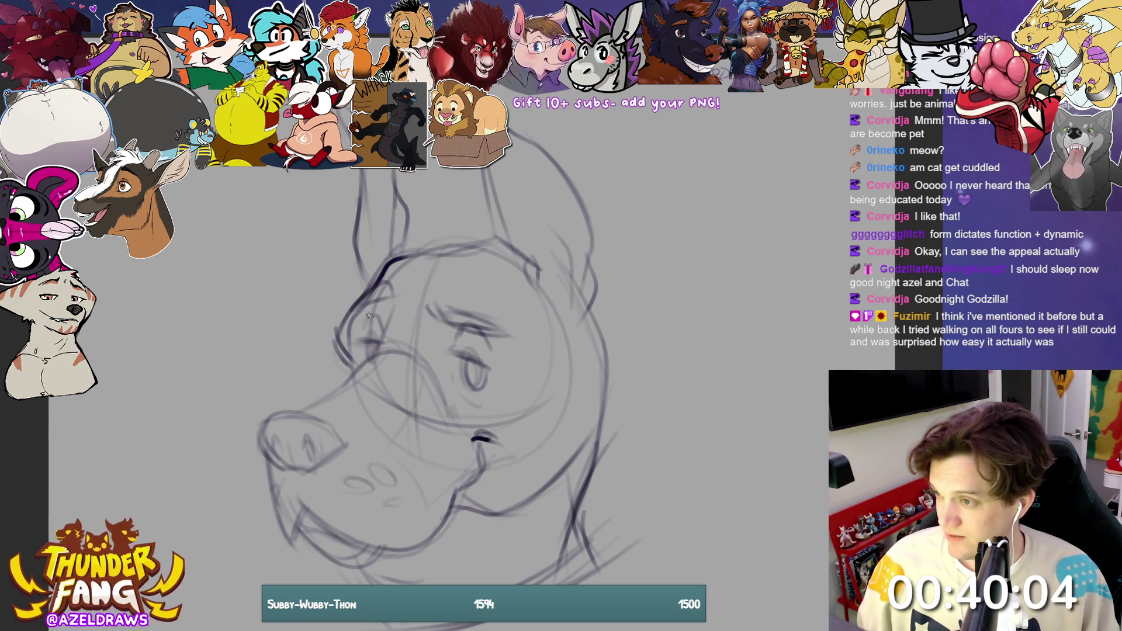
Step: Ink the head top, the right ear's outer and inner edges, and the lower jaw and lip
left_click_drag(409, 258, 498, 240)
left_click_drag(485, 169, 538, 280)
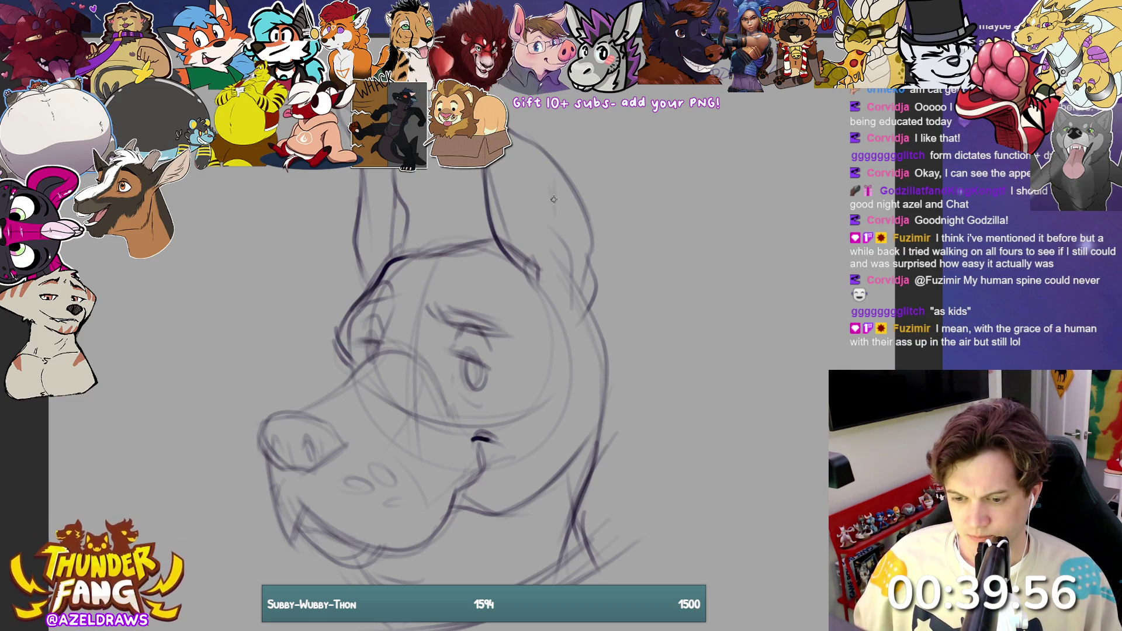
left_click_drag(546, 194, 533, 292)
left_click_drag(494, 212, 538, 257)
mouse_move(546, 193)
left_mouse_down()
mouse_move(521, 151)
mouse_move(514, 183)
mouse_move(535, 253)
left_mouse_up()
mouse_move(565, 247)
left_mouse_down()
mouse_move(539, 288)
mouse_move(516, 260)
left_mouse_up()
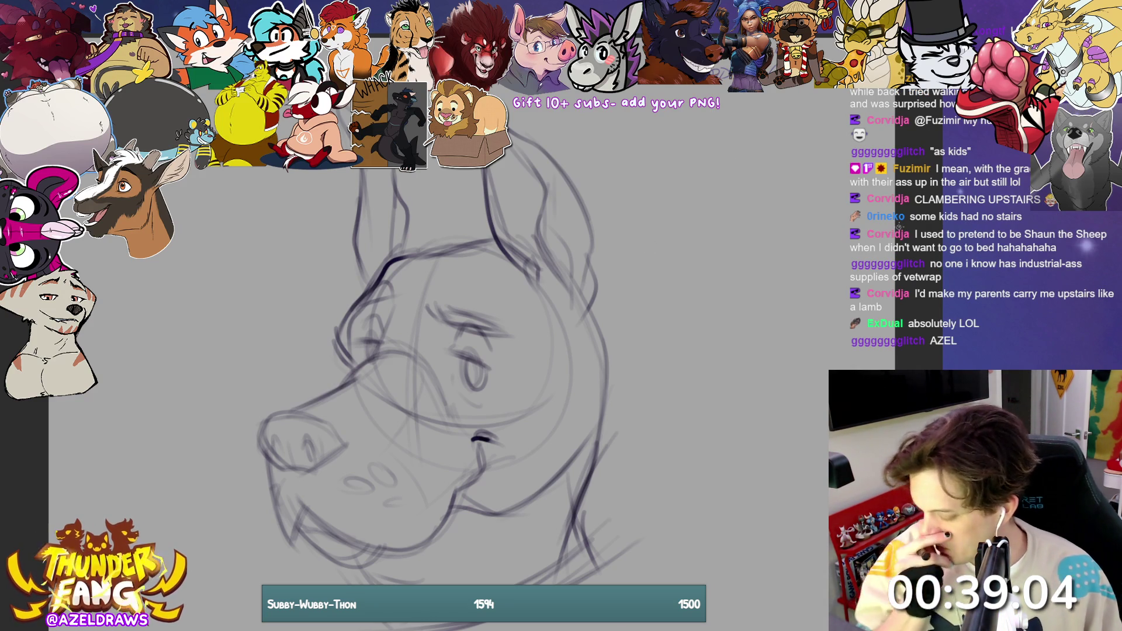
mouse_move(296, 519)
left_mouse_down()
mouse_move(356, 574)
mouse_move(301, 513)
mouse_move(328, 530)
left_mouse_up()
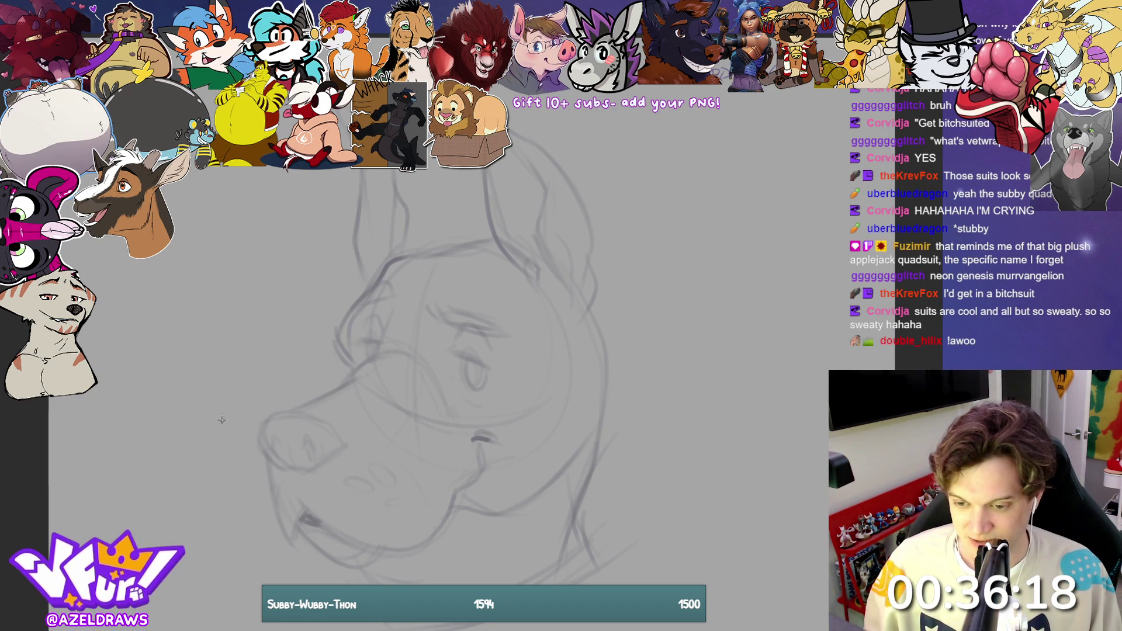
Step: Ink the snout edge, the muzzle top, the cheek curve and the line up onto the forehead
mouse_move(257, 438)
left_mouse_down()
mouse_move(277, 411)
mouse_move(258, 439)
mouse_move(275, 416)
mouse_move(301, 414)
left_mouse_up()
key("ctrl+z")
key("ctrl+z")
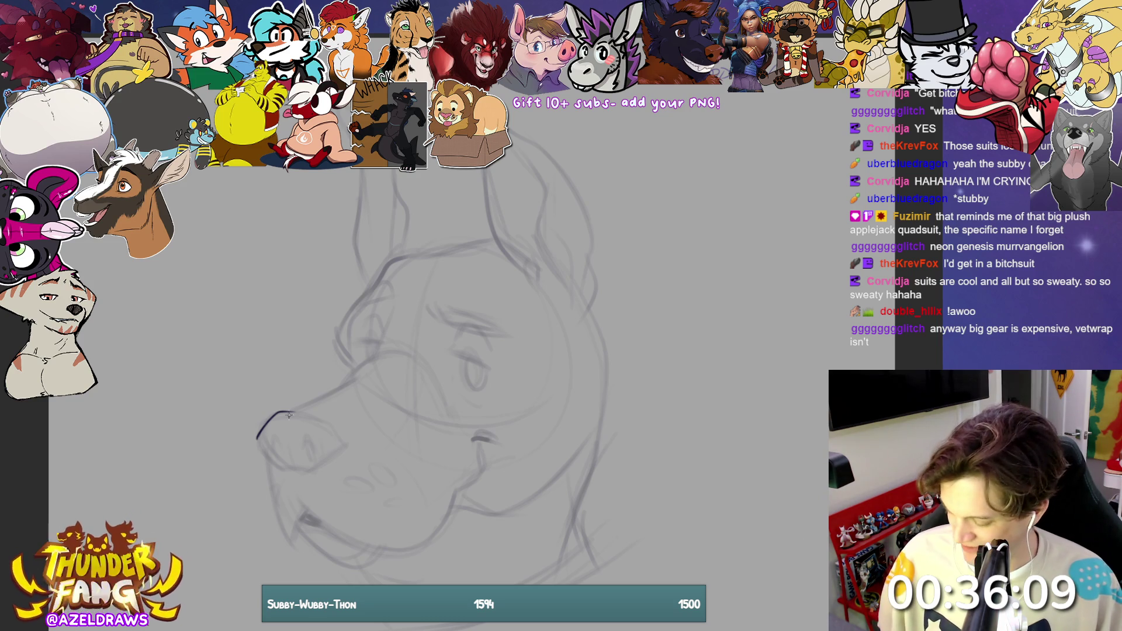
left_click_drag(296, 411, 386, 356)
mouse_move(371, 289)
left_mouse_down()
mouse_move(340, 338)
mouse_move(358, 365)
left_mouse_up()
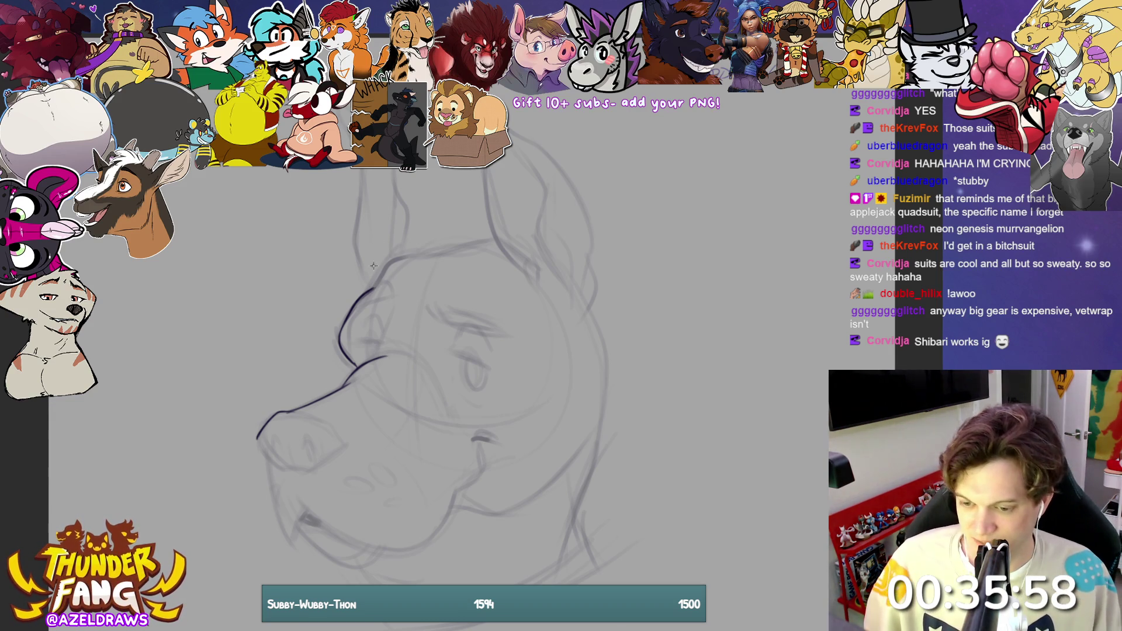
mouse_move(374, 289)
left_mouse_down()
mouse_move(385, 268)
mouse_move(497, 240)
left_mouse_up()
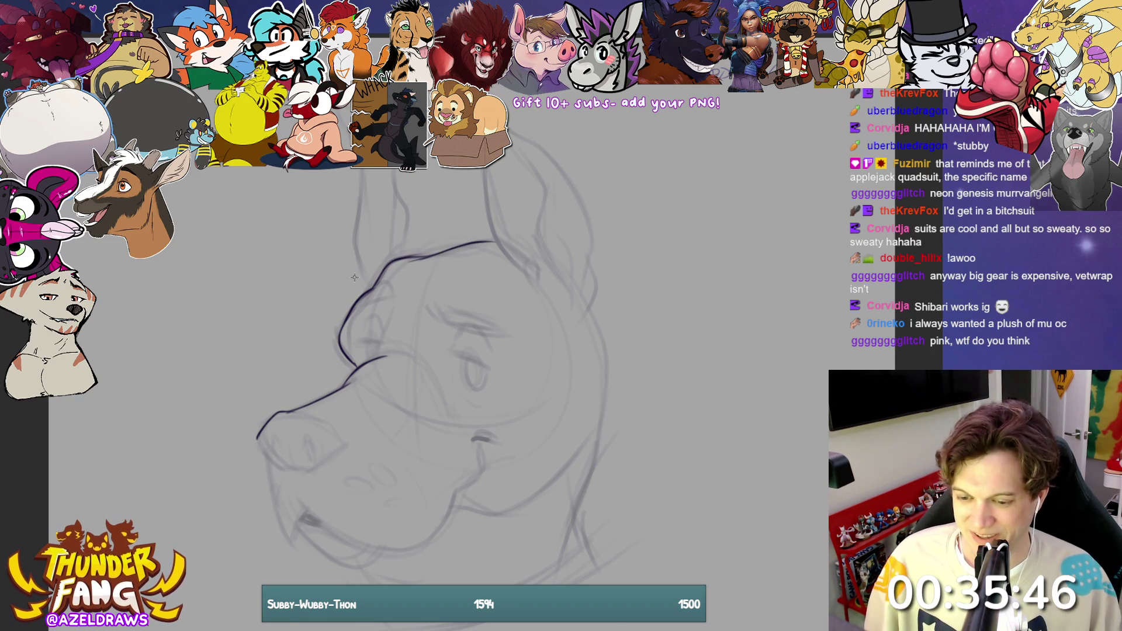
Step: Ink the left ear's upper part and its inner and outer edges in dark lineart
mouse_move(345, 108)
left_mouse_down()
mouse_move(365, 201)
mouse_move(395, 210)
mouse_move(388, 248)
left_mouse_up()
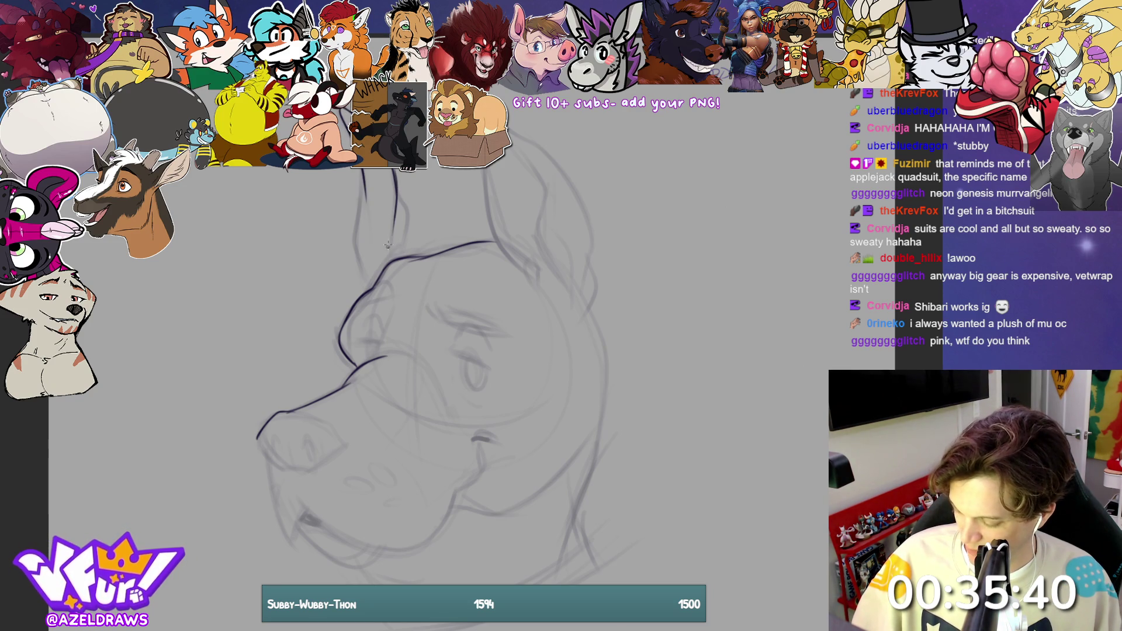
left_click_drag(399, 198, 409, 251)
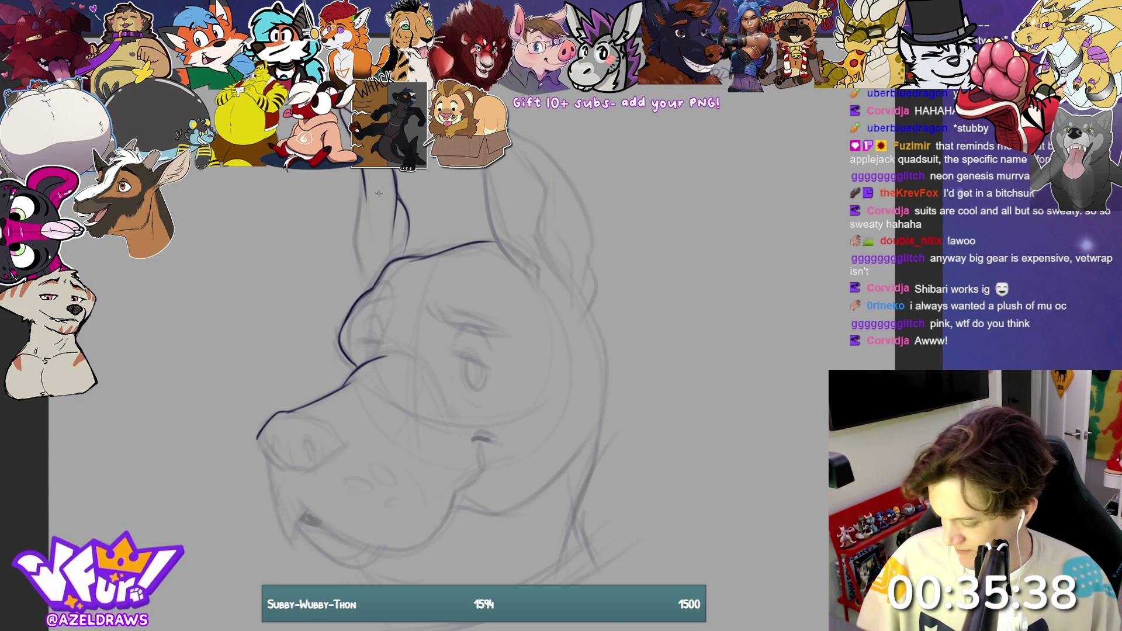
mouse_move(362, 175)
left_mouse_down()
mouse_move(353, 248)
mouse_move(372, 288)
left_mouse_up()
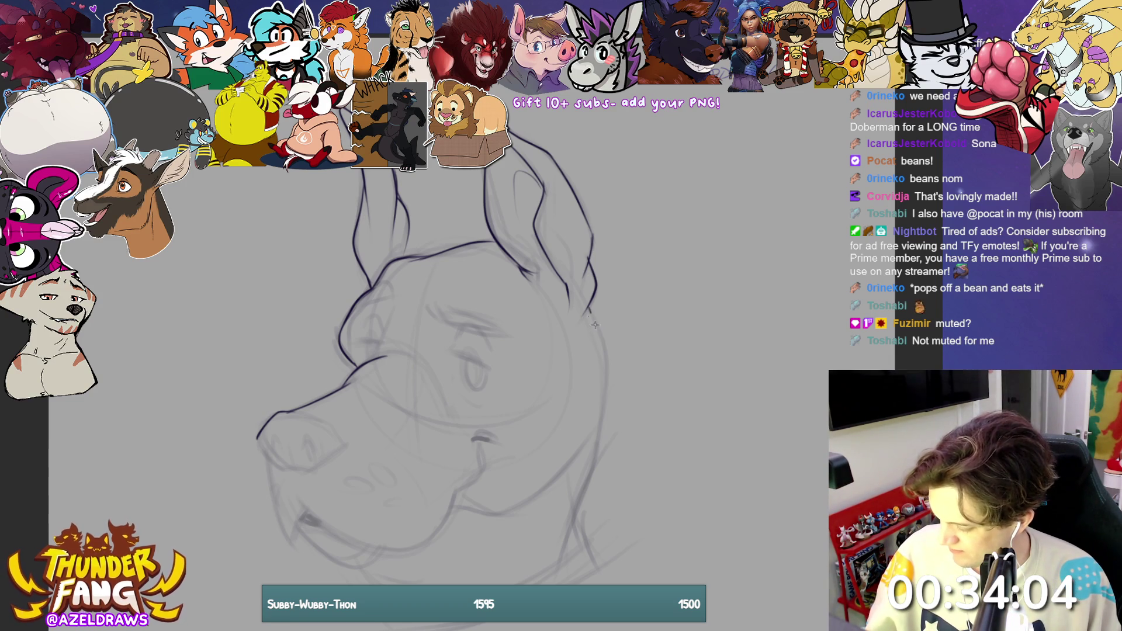
Step: Ink the right side of the neck and the lower jaw, redrawing one bad stroke and closing the neck bottom
mouse_move(590, 306)
left_mouse_down()
mouse_move(604, 353)
mouse_move(592, 459)
left_mouse_up()
mouse_move(590, 450)
left_mouse_down()
mouse_move(572, 510)
mouse_move(597, 564)
left_mouse_up()
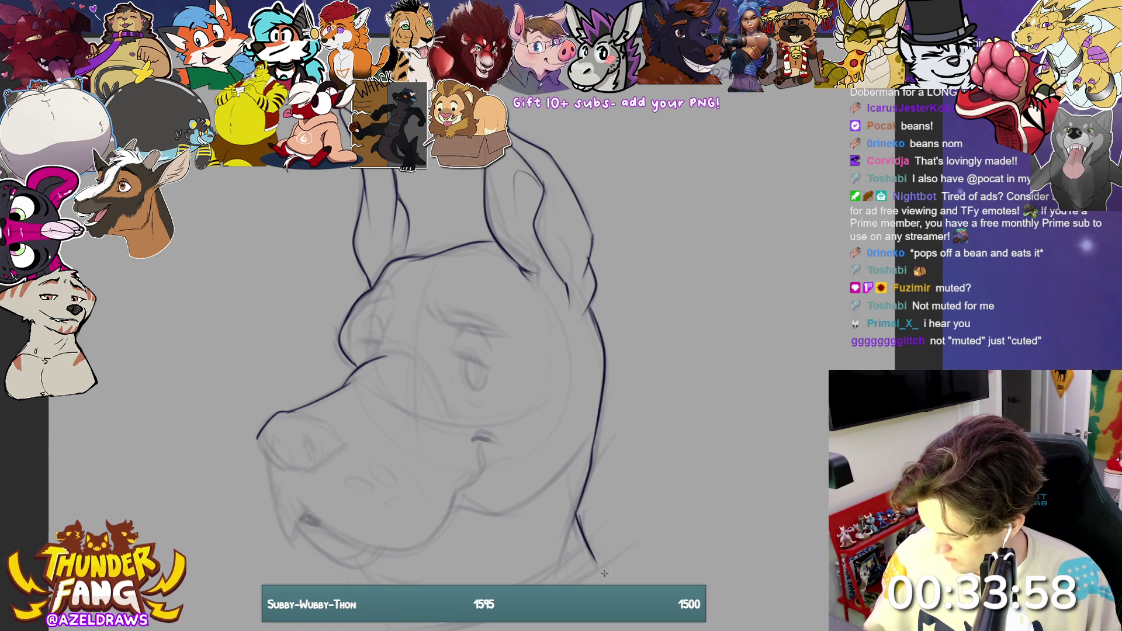
key("ctrl+z")
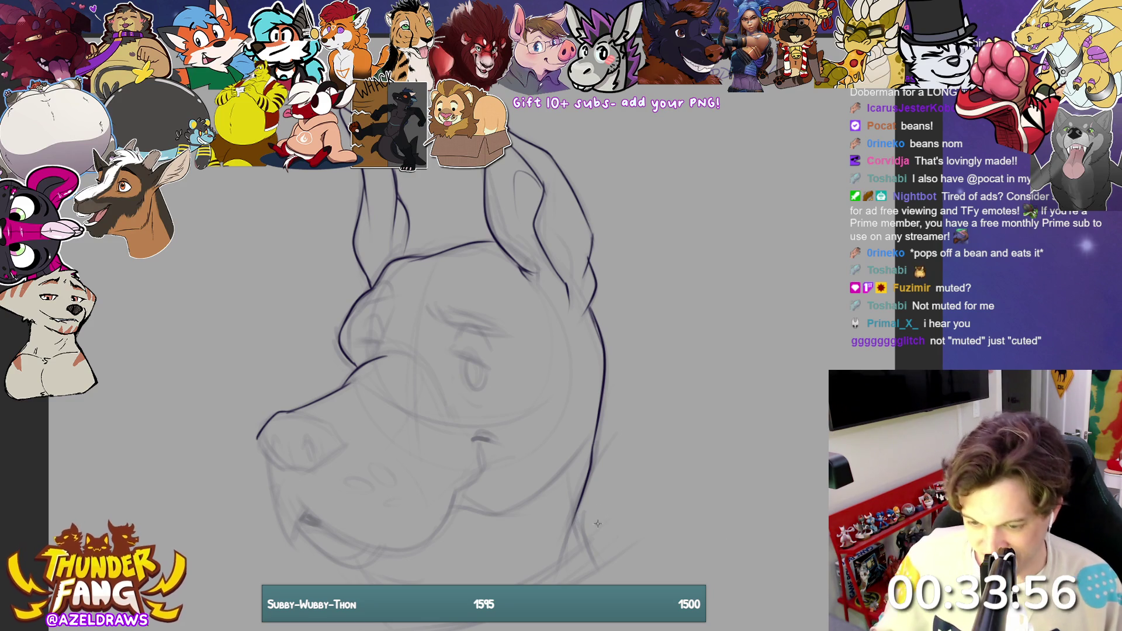
left_click_drag(576, 507, 598, 566)
left_click_drag(576, 506, 598, 566)
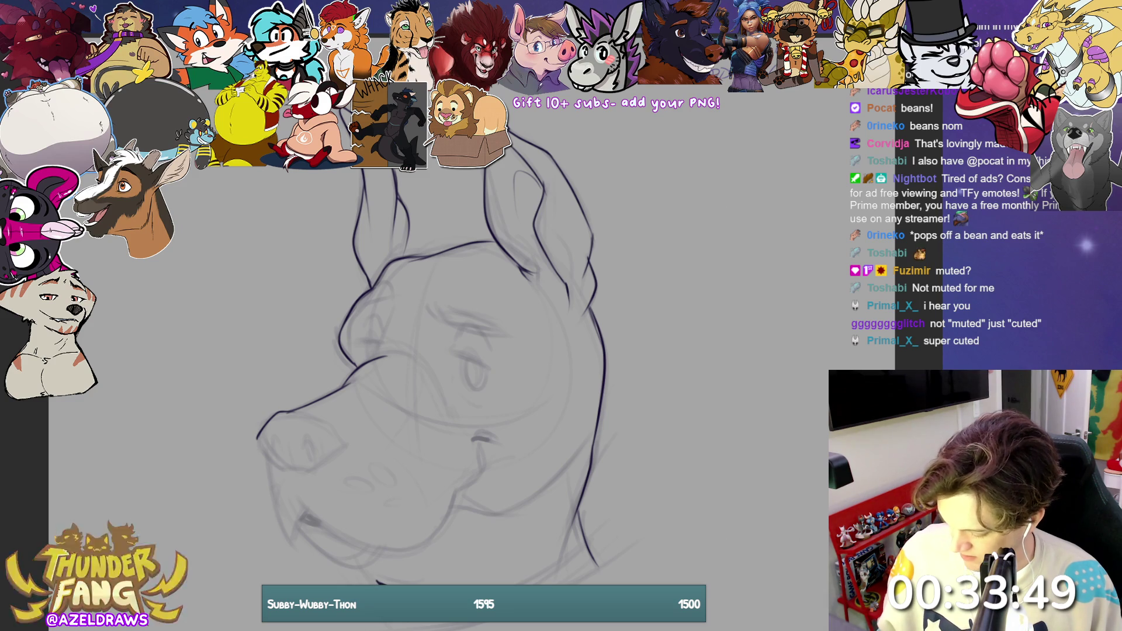
left_click_drag(569, 584, 599, 571)
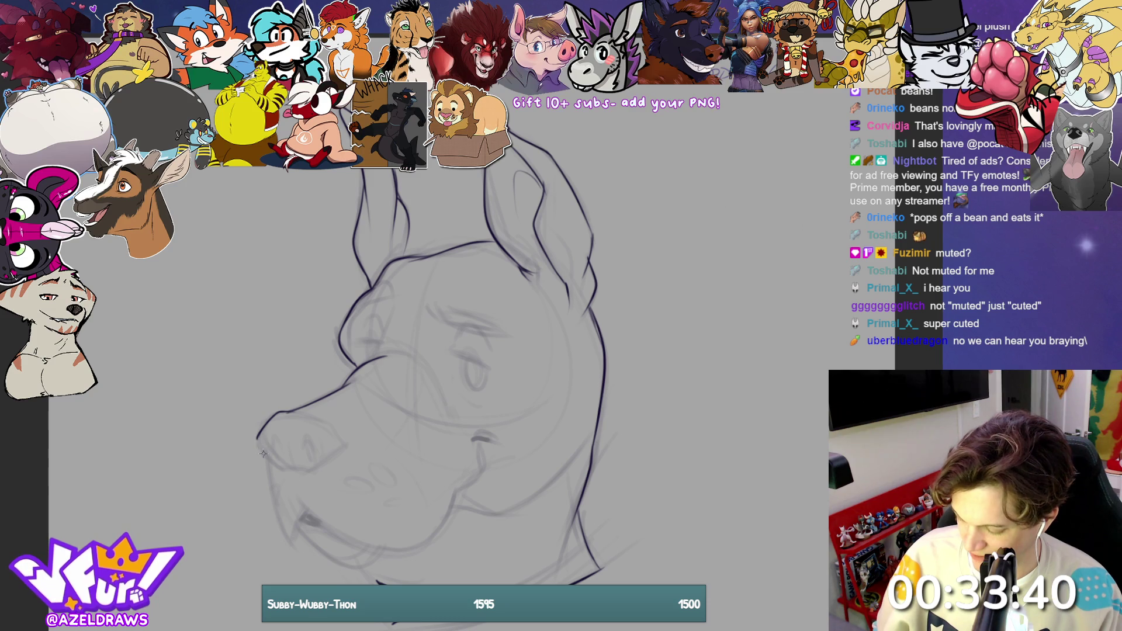
Step: Ink the muzzle outline down to the chin and along the lower jaw
left_click_drag(257, 440, 270, 459)
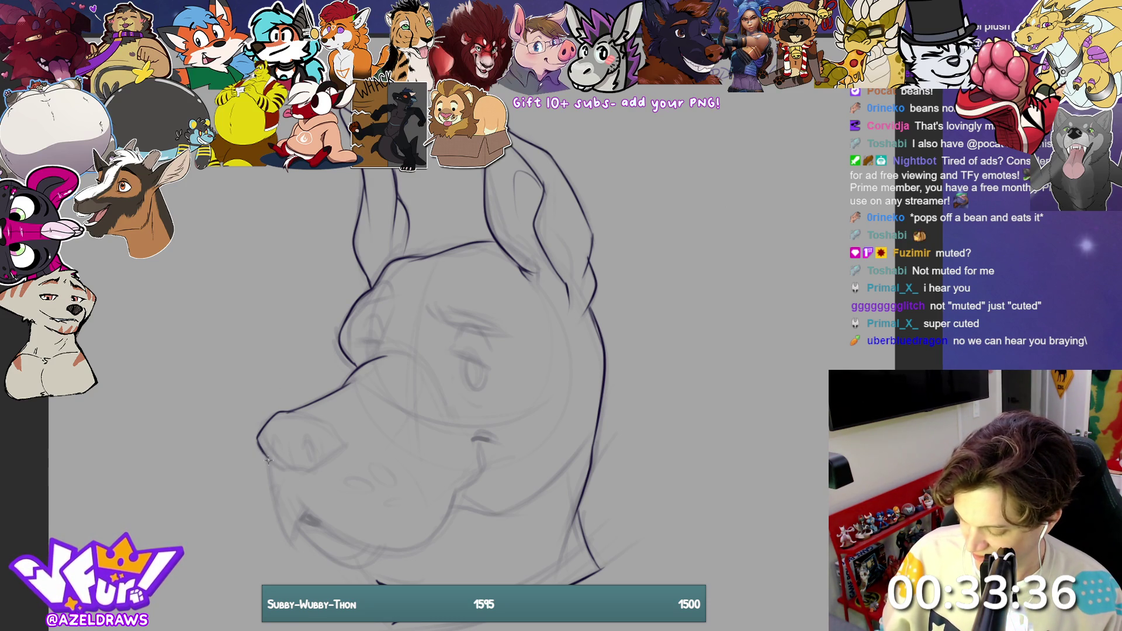
mouse_move(268, 460)
left_mouse_down()
mouse_move(292, 539)
mouse_move(312, 503)
mouse_move(308, 520)
mouse_move(342, 539)
mouse_move(407, 549)
left_mouse_up()
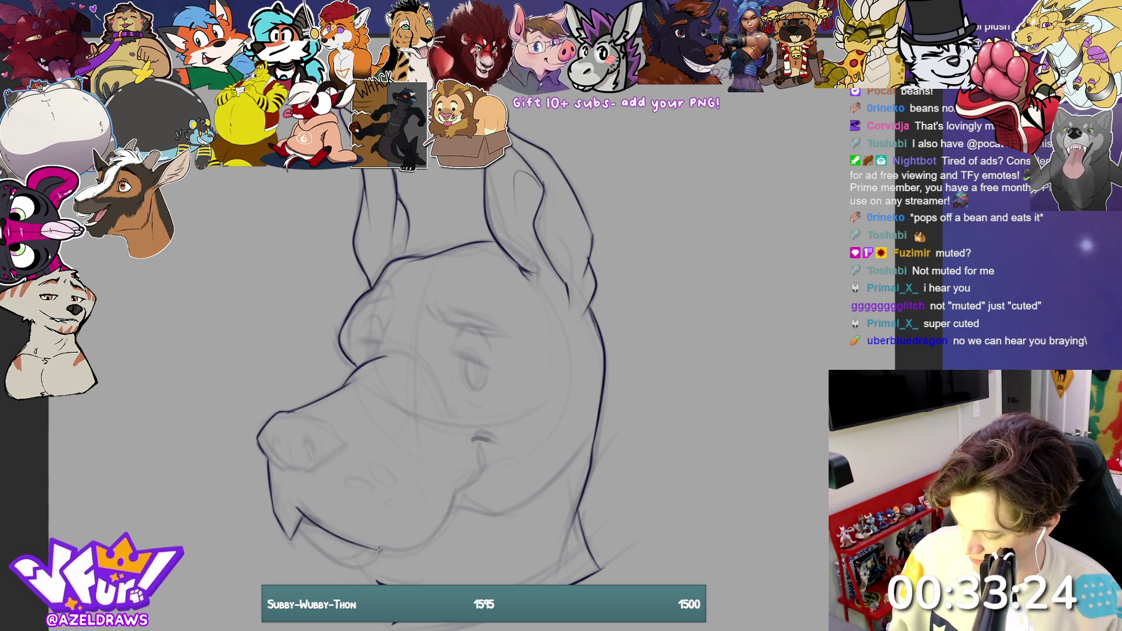
mouse_move(361, 546)
left_mouse_down()
mouse_move(381, 550)
mouse_move(446, 519)
mouse_move(471, 484)
mouse_move(477, 447)
mouse_move(493, 438)
left_mouse_up()
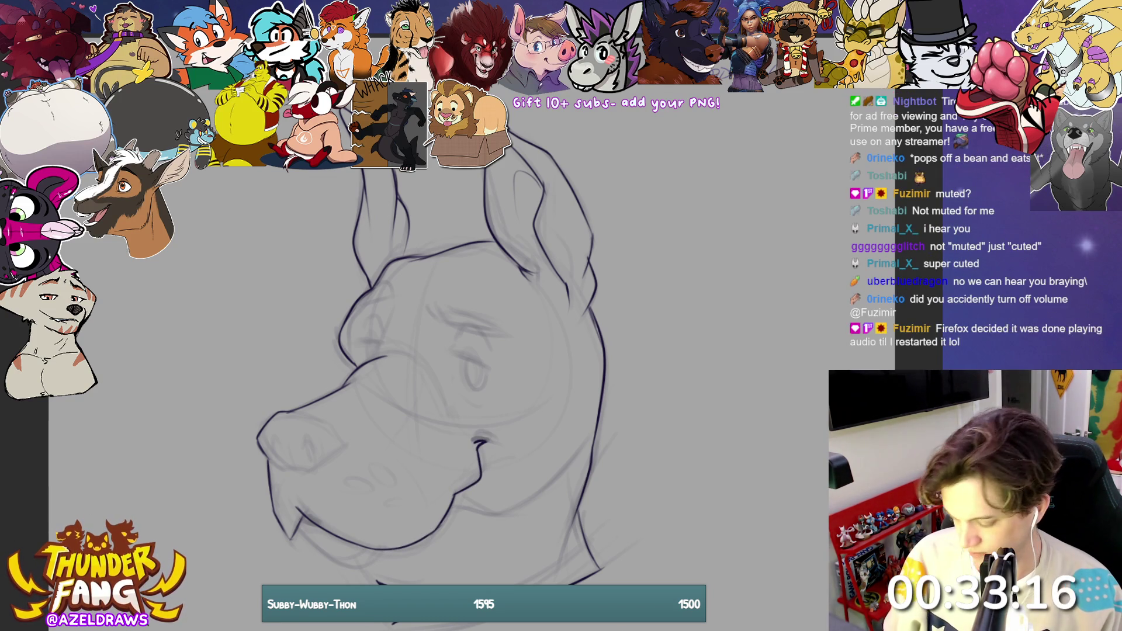
Step: Thicken the mouth corner, then ink the eyelid, the brow curve above it and the eye oval
left_click_drag(475, 444, 496, 443)
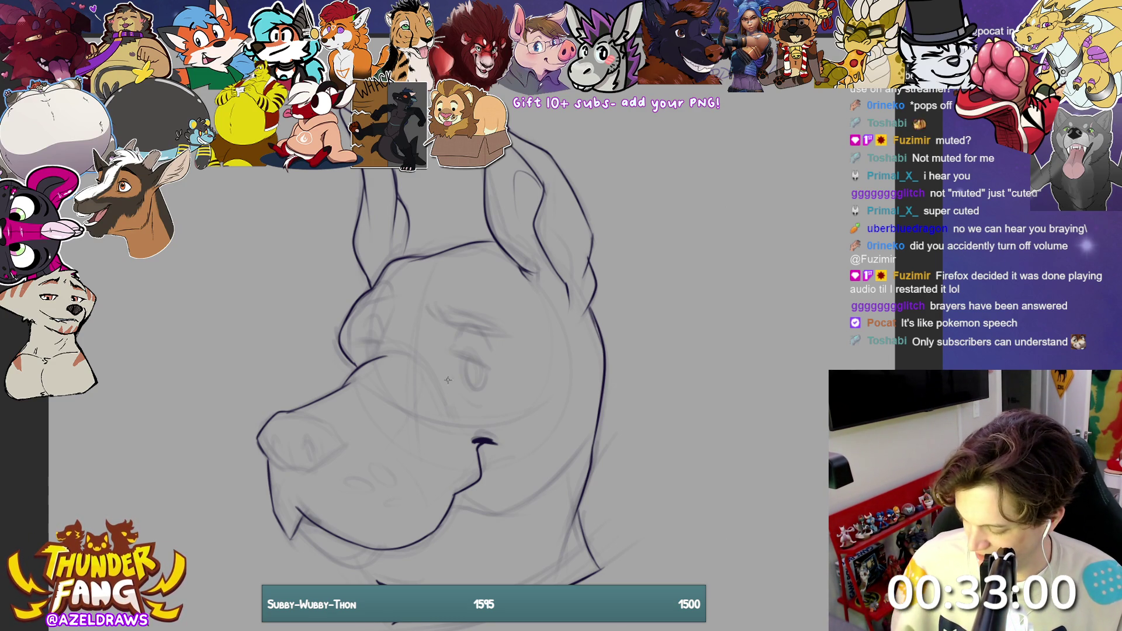
left_click_drag(454, 359, 491, 367)
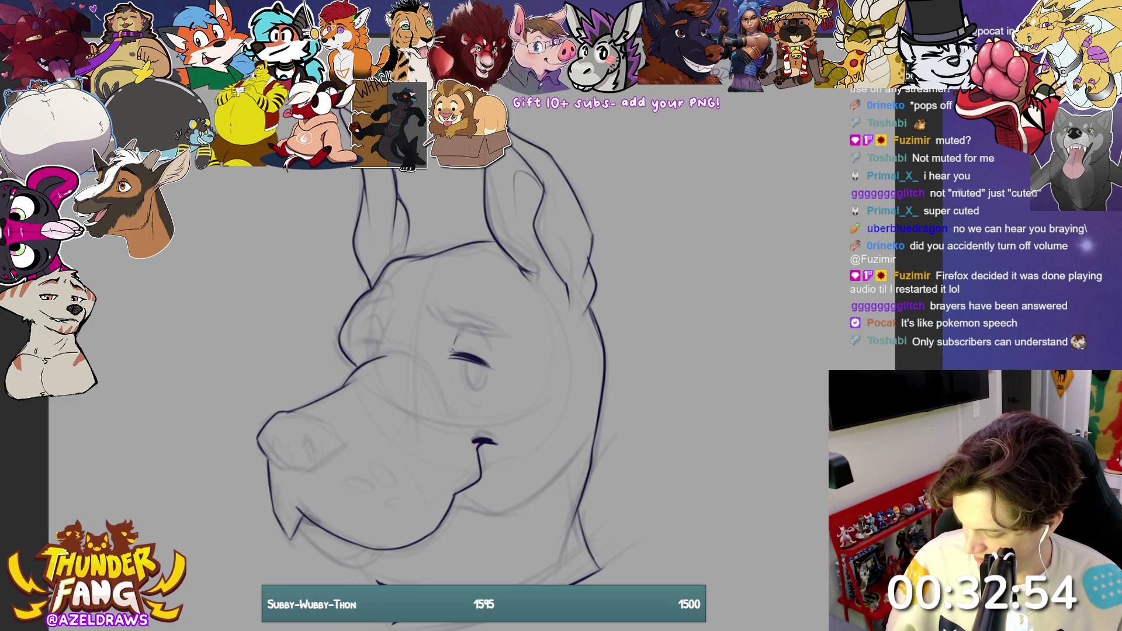
mouse_move(455, 334)
left_mouse_down()
mouse_move(497, 350)
mouse_move(463, 369)
mouse_move(486, 370)
left_mouse_up()
mouse_move(490, 367)
left_mouse_down()
mouse_move(483, 359)
mouse_move(477, 378)
mouse_move(477, 368)
left_mouse_up()
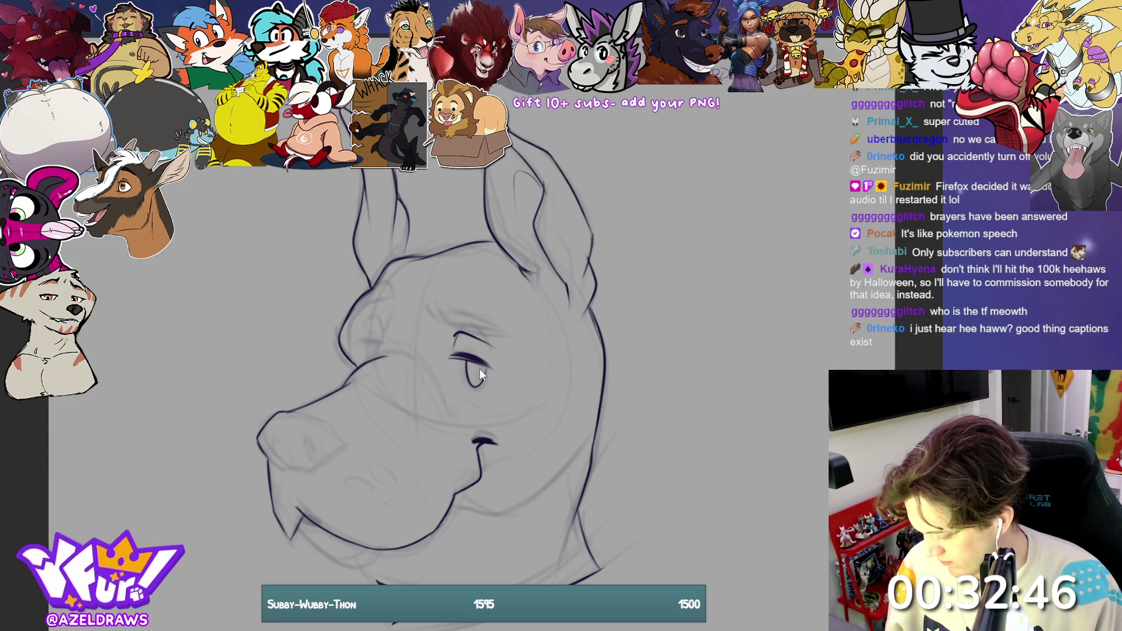
Step: Fill in the pupil, mark the eye's left corner, and ink a darker eyebrow and forehead line
left_click_drag(473, 372, 474, 369)
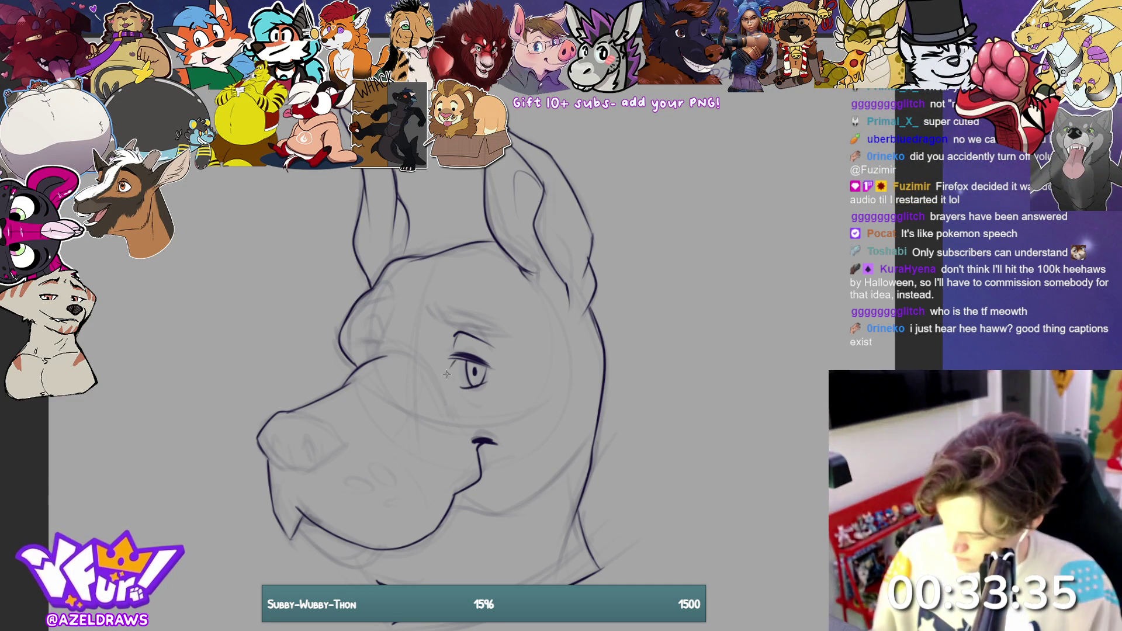
left_click_drag(451, 357, 458, 369)
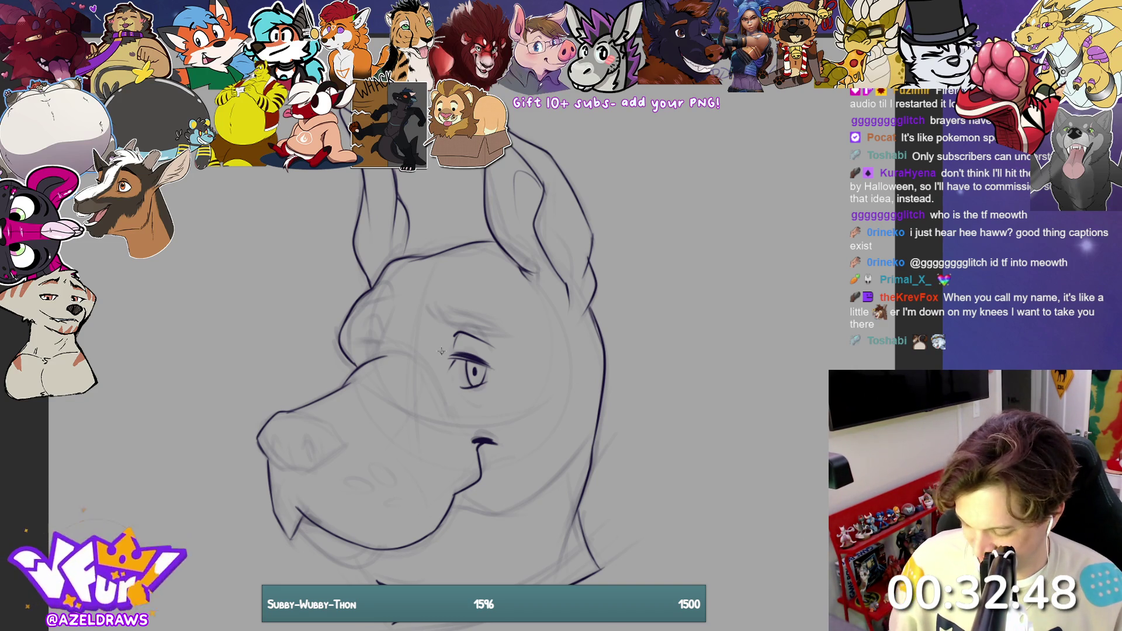
mouse_move(436, 318)
left_mouse_down()
mouse_move(424, 303)
mouse_move(453, 328)
mouse_move(458, 316)
mouse_move(500, 329)
mouse_move(491, 333)
left_mouse_up()
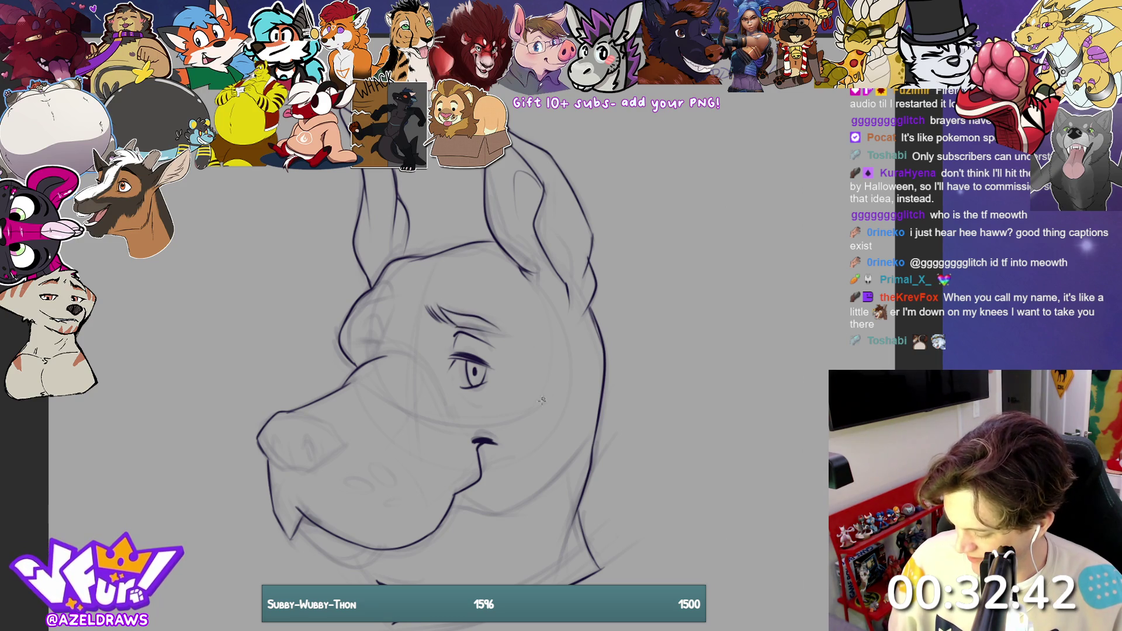
left_click_drag(350, 316, 391, 287)
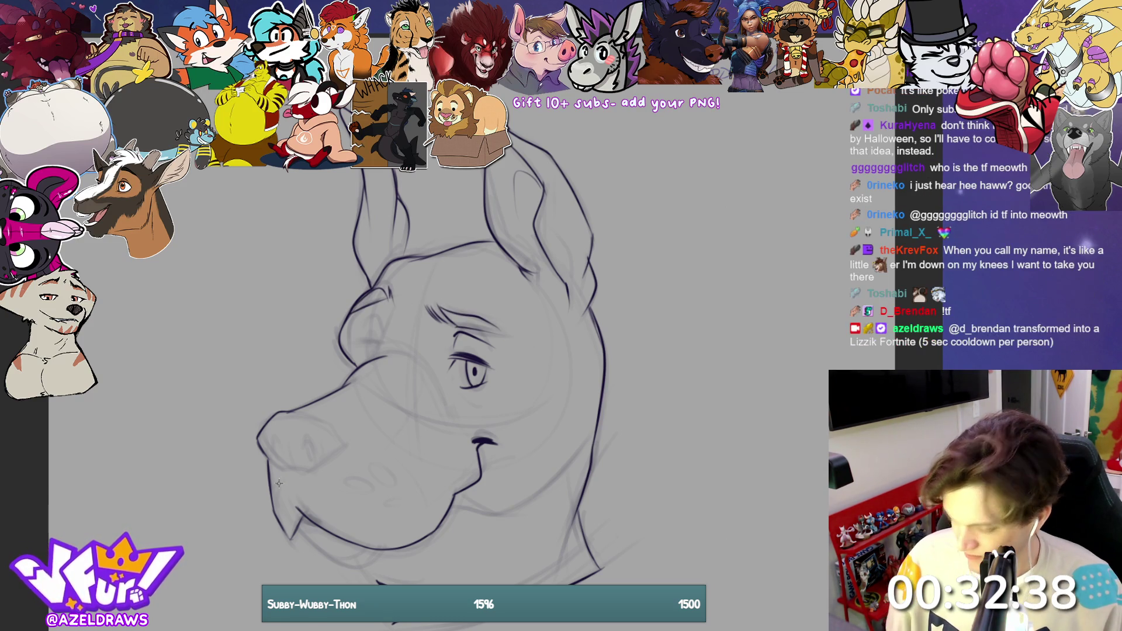
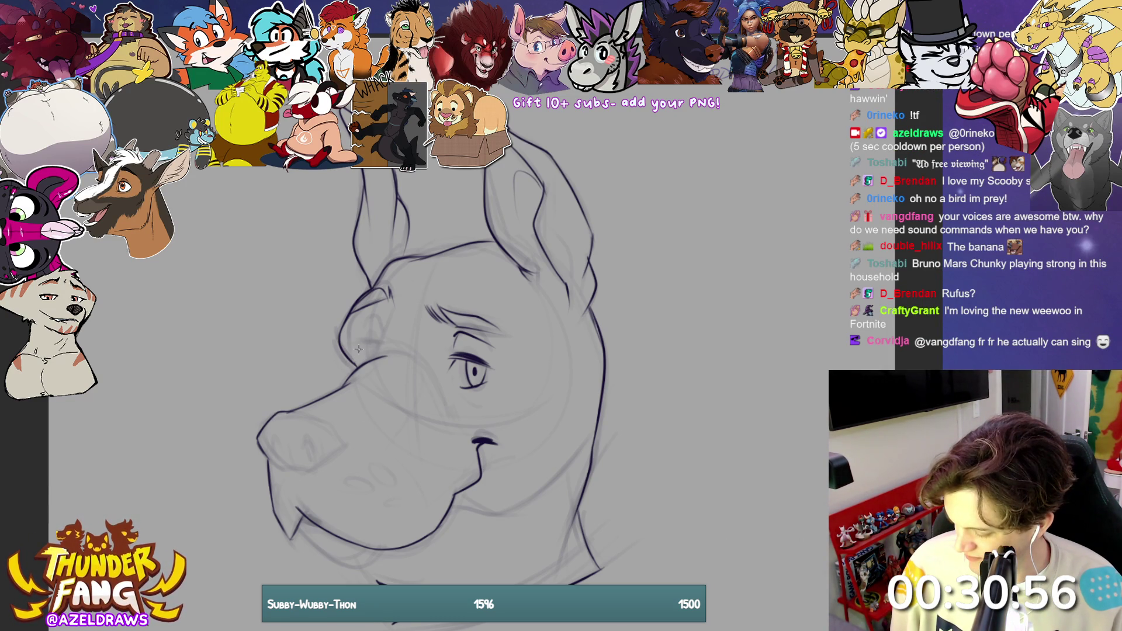
Step: Ink the brow line and the left eye's outline and corner, and darken its pupil
mouse_move(355, 349)
left_mouse_down()
mouse_move(383, 347)
mouse_move(377, 318)
mouse_move(378, 329)
left_mouse_up()
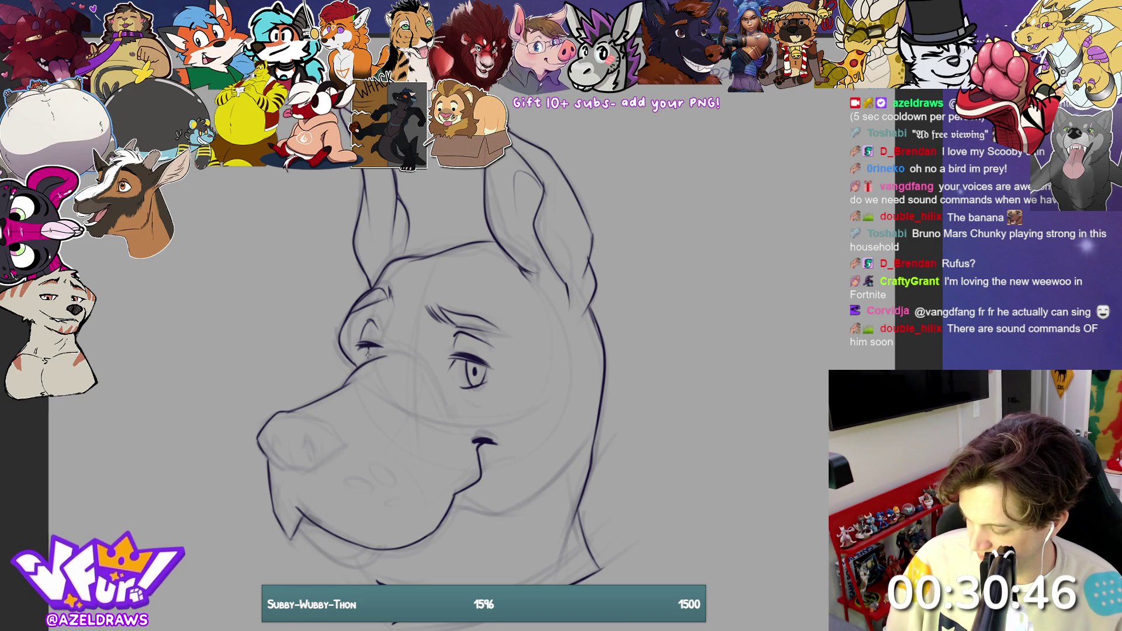
mouse_move(377, 355)
left_mouse_down()
mouse_move(383, 346)
mouse_move(370, 360)
left_mouse_up()
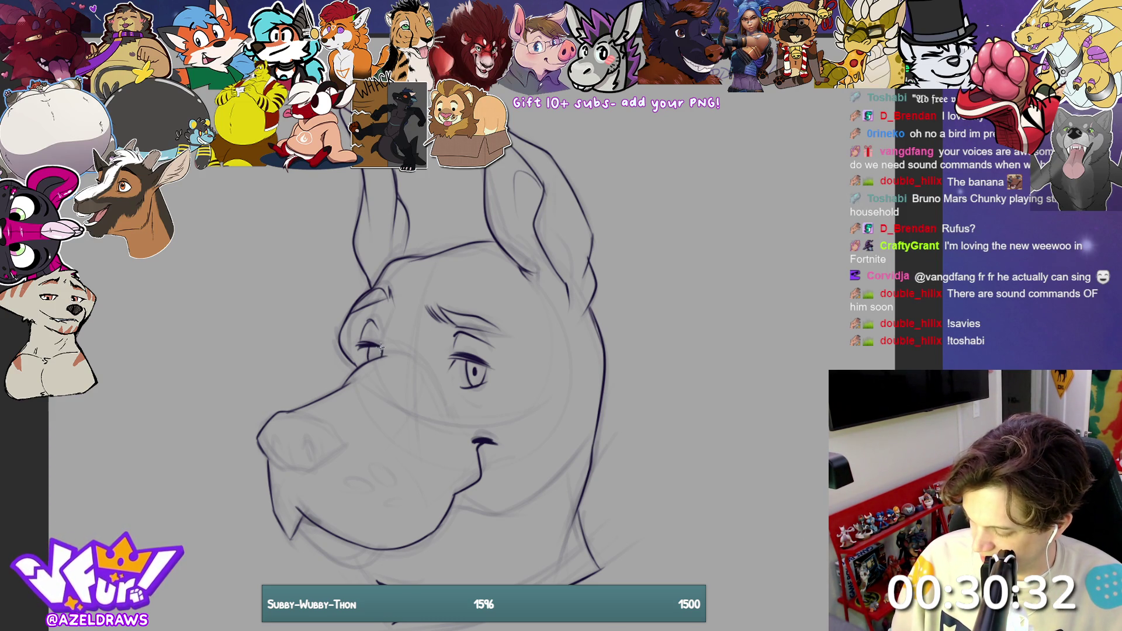
left_click_drag(357, 344, 380, 356)
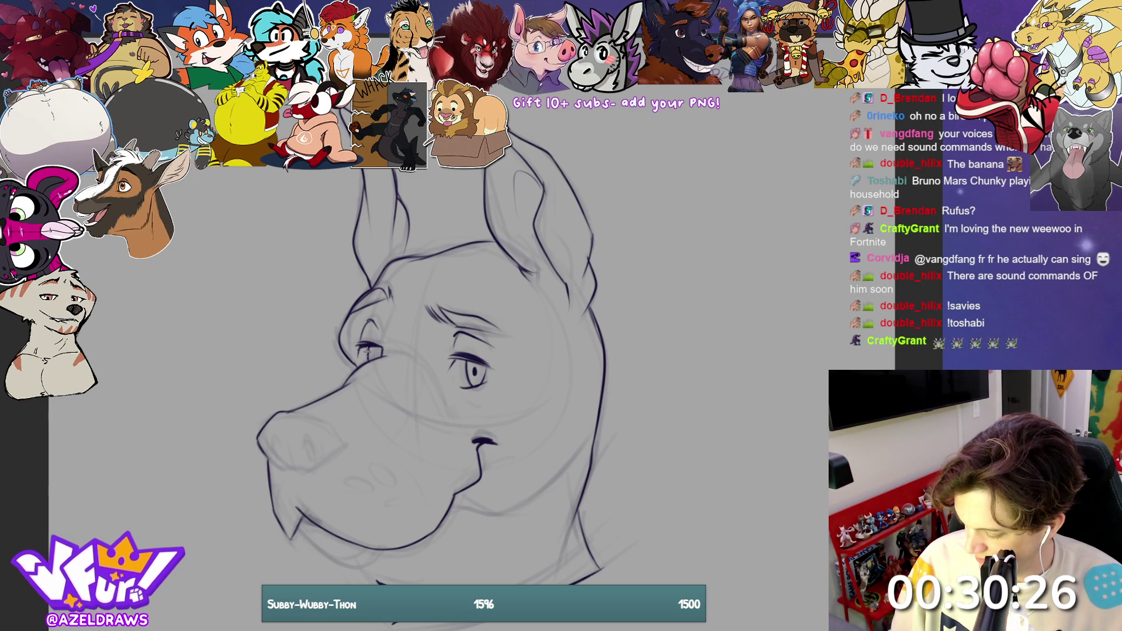
left_click_drag(373, 350, 378, 358)
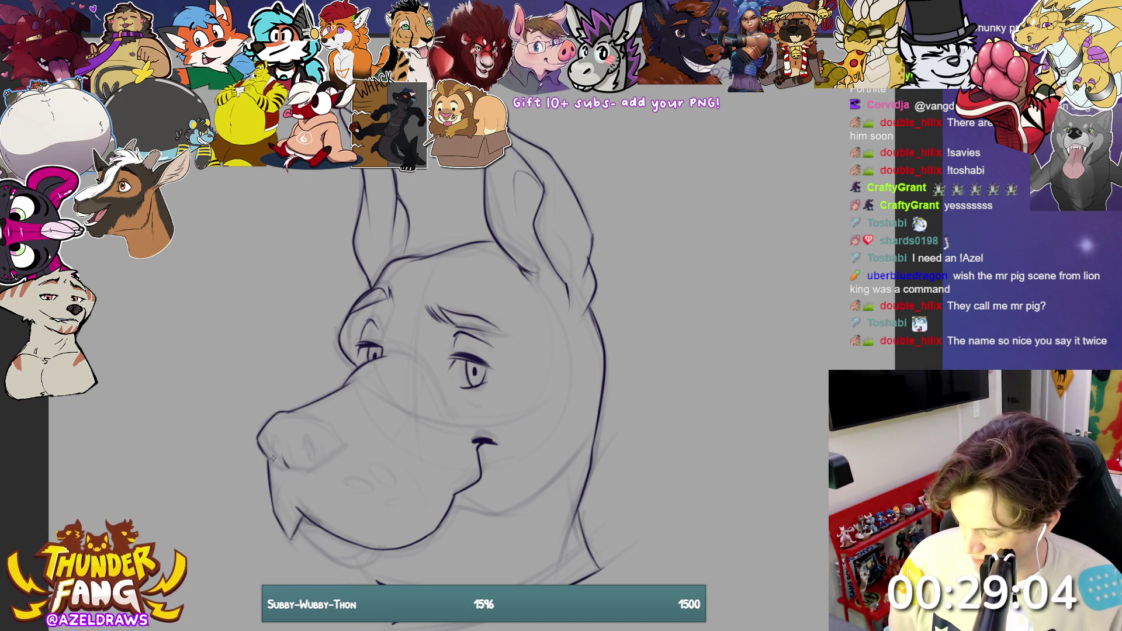
Step: Ink the underside of the snout and outline the nose's top, bottom and left side
mouse_move(261, 450)
left_mouse_down()
mouse_move(310, 473)
mouse_move(344, 439)
left_mouse_up()
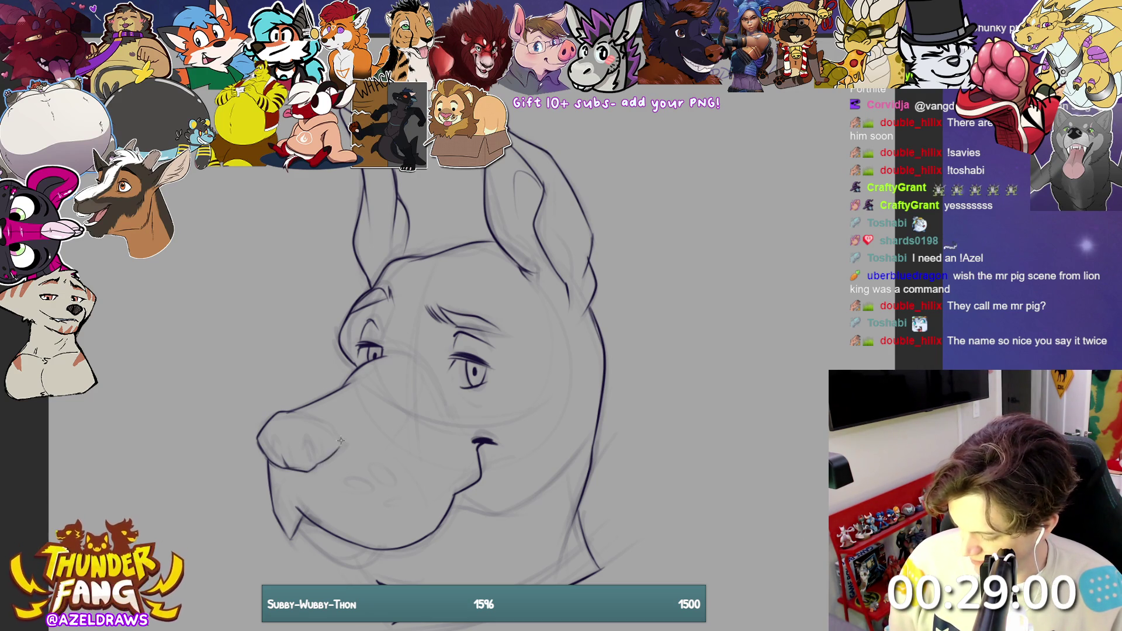
mouse_move(286, 414)
left_mouse_down()
mouse_move(331, 426)
mouse_move(339, 440)
mouse_move(304, 443)
mouse_move(308, 463)
left_mouse_up()
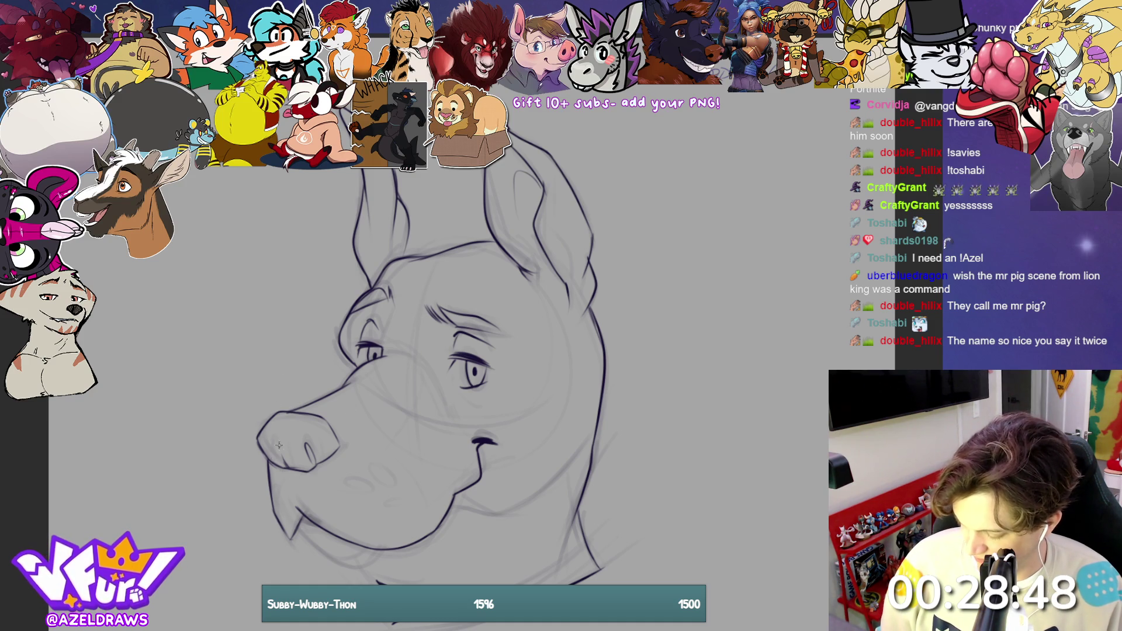
left_click_drag(269, 438, 273, 463)
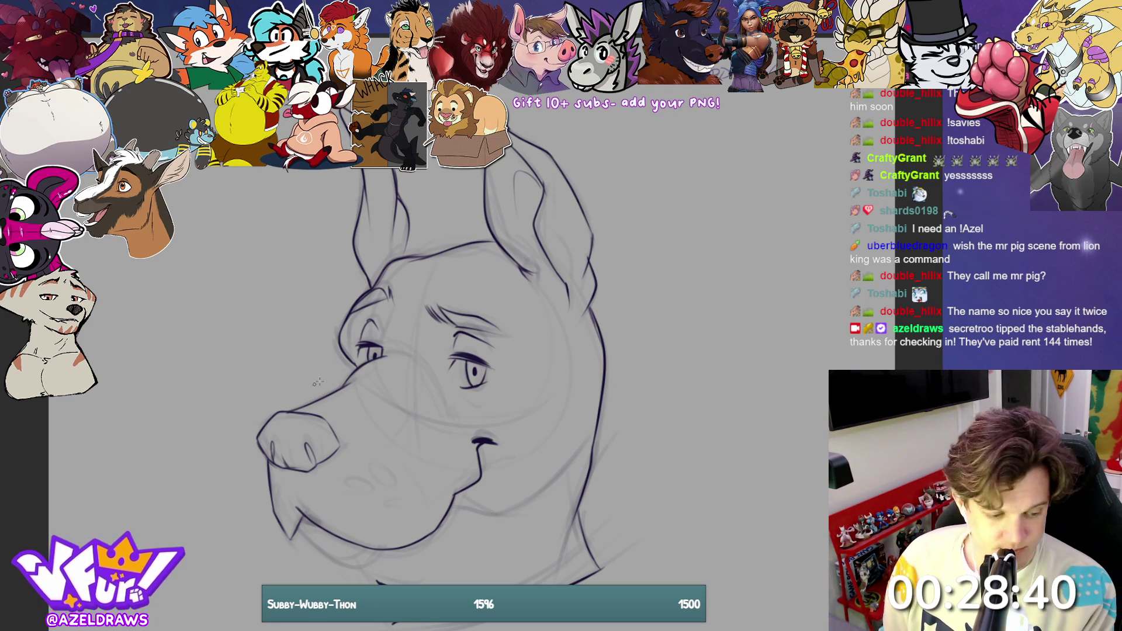
Step: Add small spots on the muzzle, undoing and redoing the marks that went wrong
left_click_drag(341, 484, 349, 478)
key("ctrl+z")
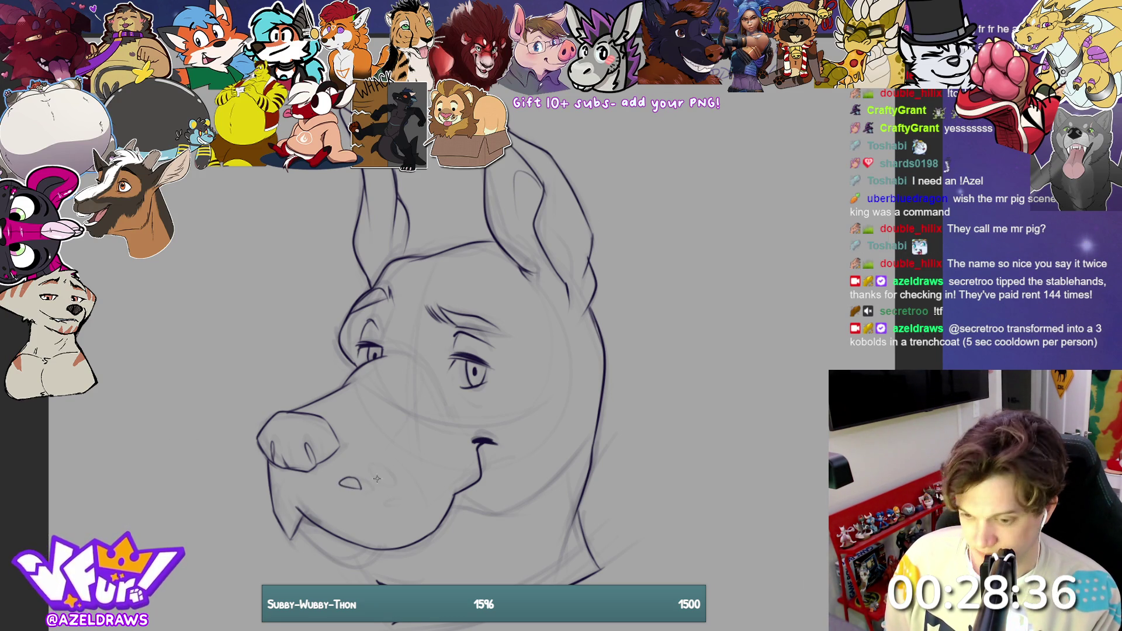
mouse_move(346, 482)
left_mouse_down()
mouse_move(359, 486)
mouse_move(350, 479)
left_mouse_up()
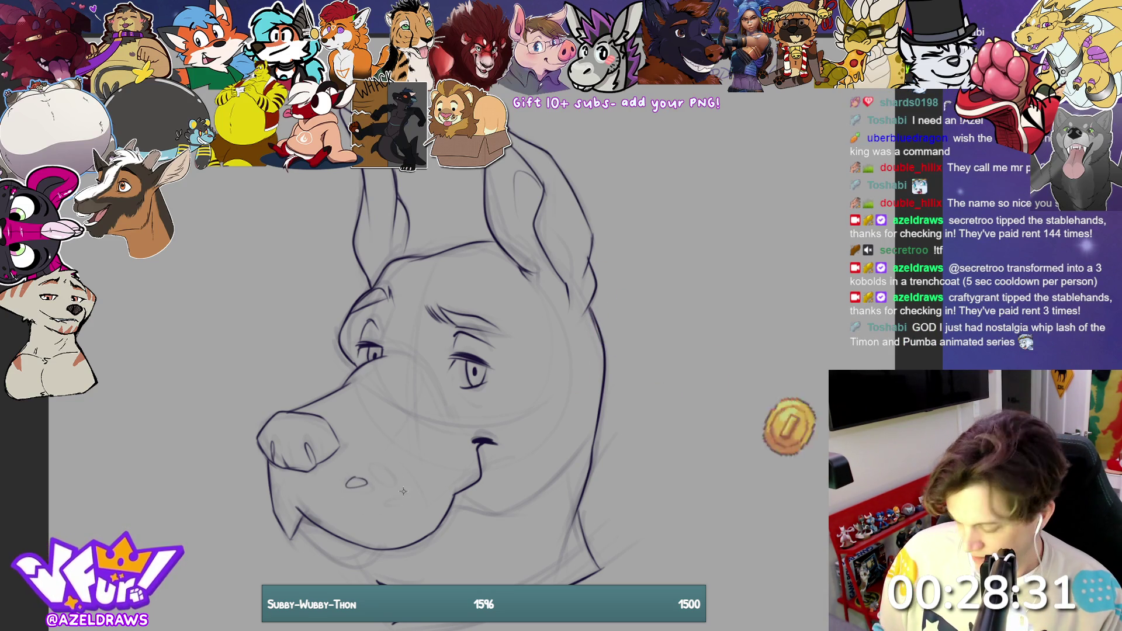
mouse_move(379, 465)
left_mouse_down()
mouse_move(374, 477)
mouse_move(389, 471)
mouse_move(373, 478)
mouse_move(383, 467)
mouse_move(370, 504)
mouse_move(391, 502)
mouse_move(380, 492)
left_mouse_up()
key("ctrl+z")
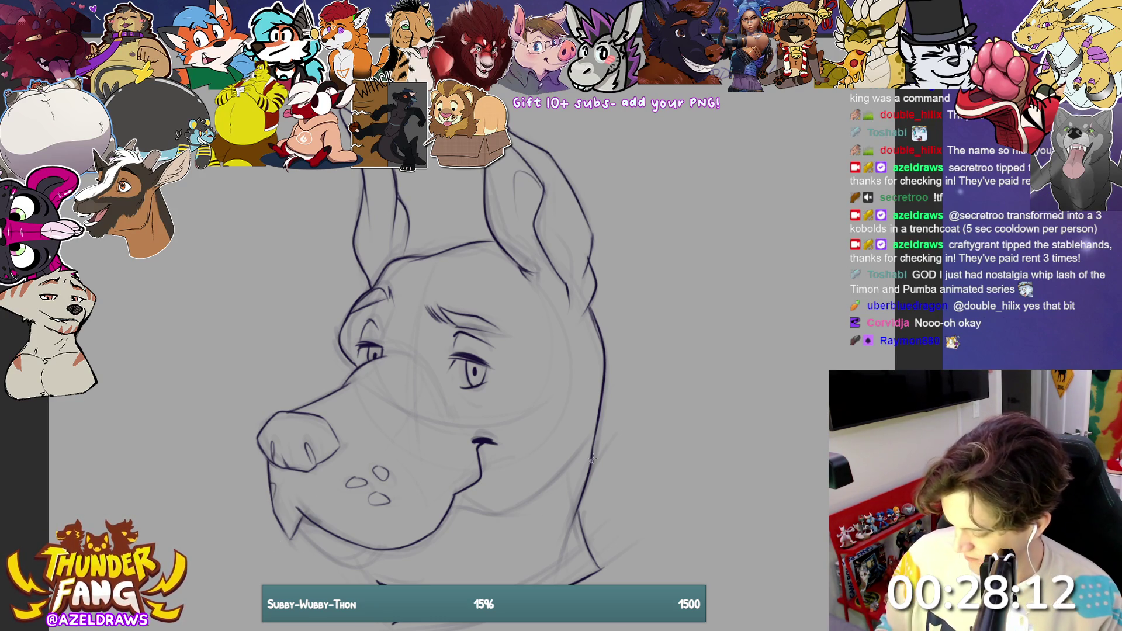
Step: Add chin fur tufts, redraw the lower jaw line, strengthen the left eye line, and hide the sketch
left_click_drag(294, 529, 374, 566)
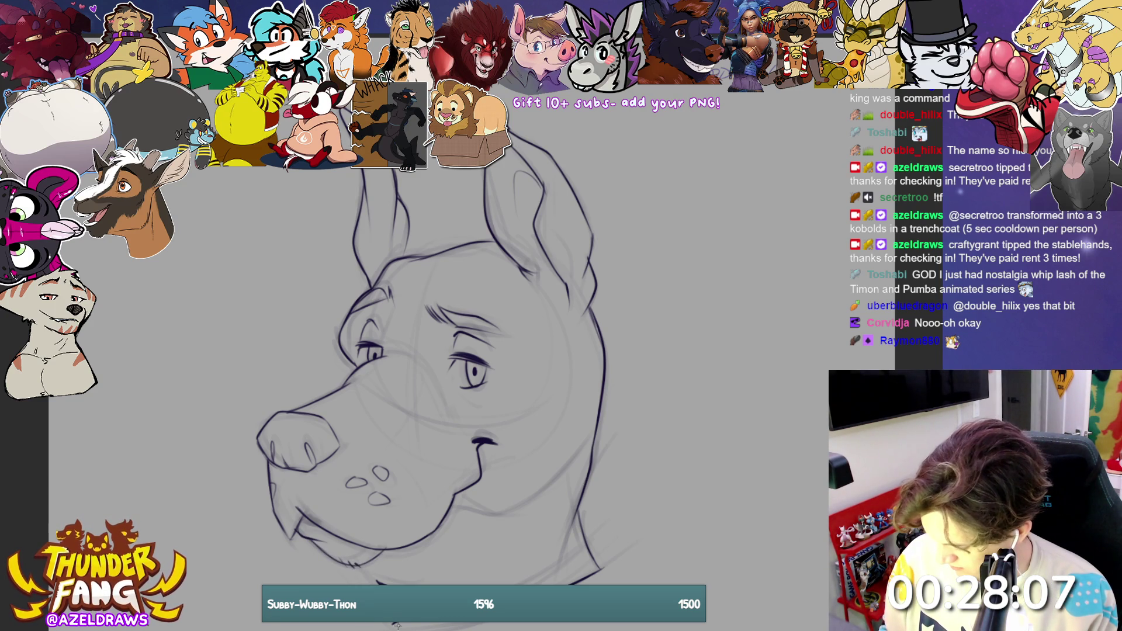
left_click_drag(447, 515, 567, 459)
key("ctrl+z")
key("ctrl+z")
mouse_move(441, 518)
left_mouse_down()
mouse_move(507, 513)
mouse_move(577, 453)
left_mouse_up()
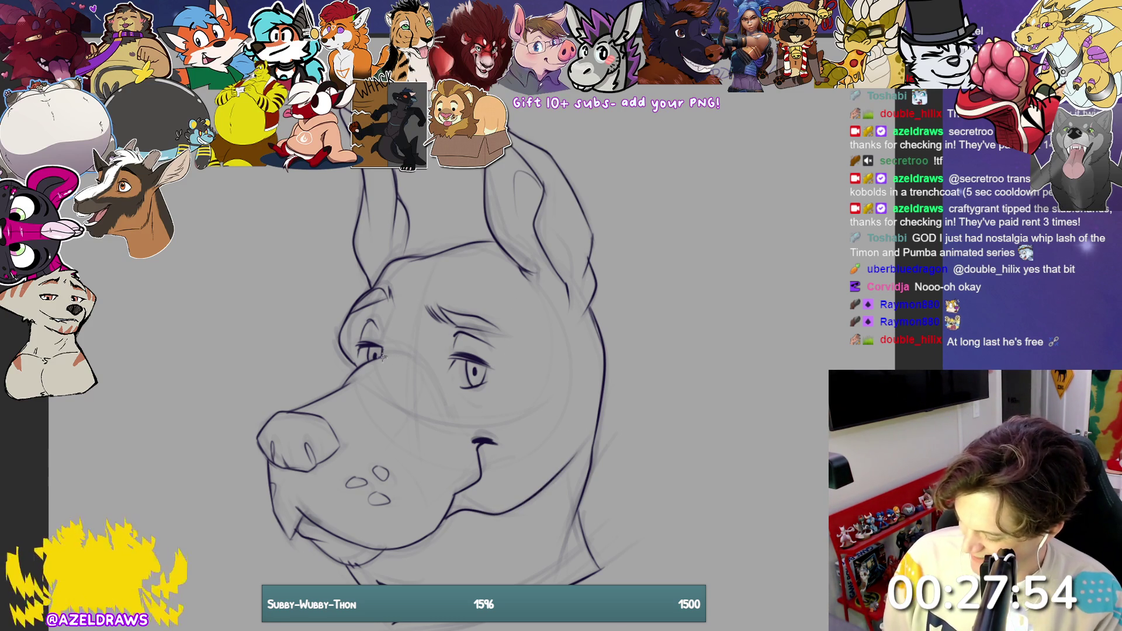
left_click_drag(383, 353, 417, 358)
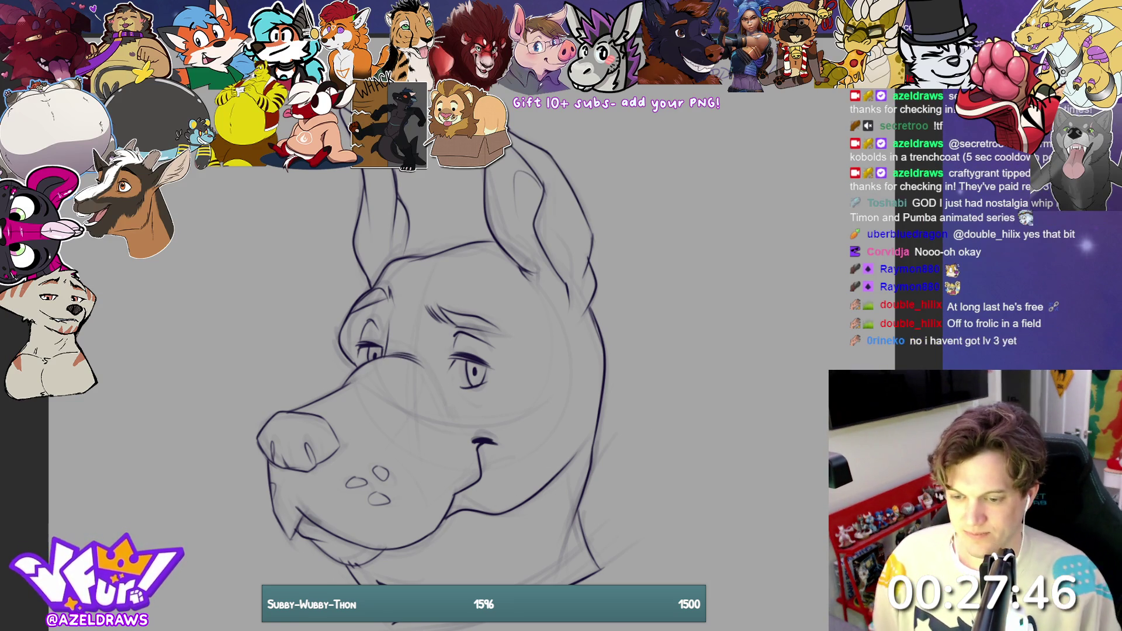
key("ctrl+comma")
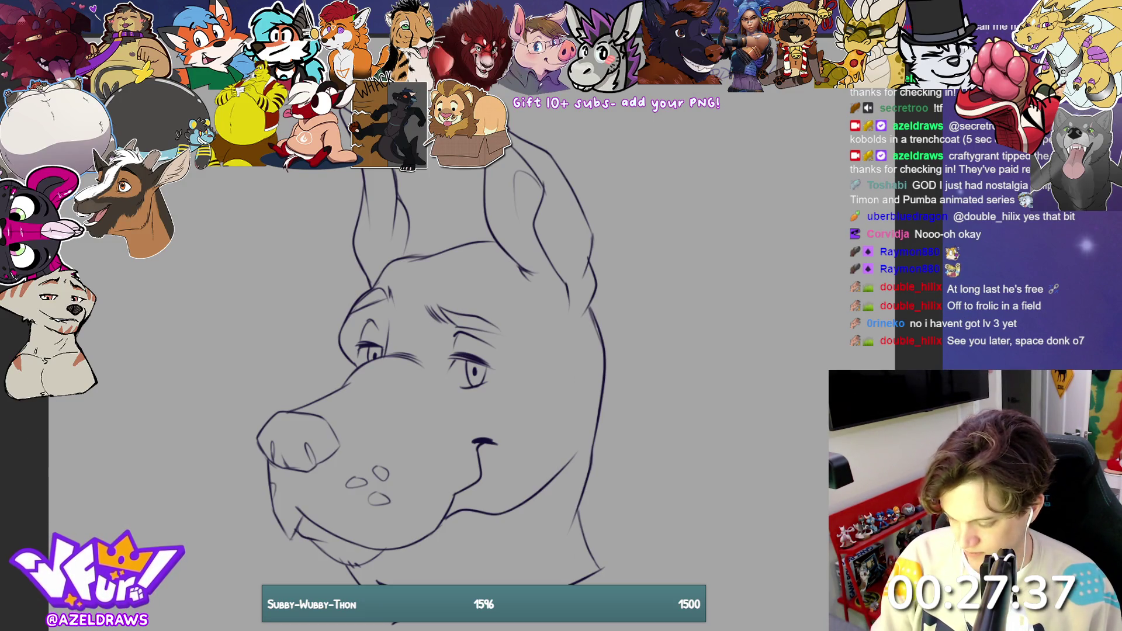
Step: Lasso the whole head for a flat grey base fill and fill the nose dark purple
mouse_move(264, 169)
left_mouse_down()
mouse_move(179, 502)
mouse_move(351, 630)
mouse_move(666, 462)
mouse_move(581, 107)
left_mouse_up()
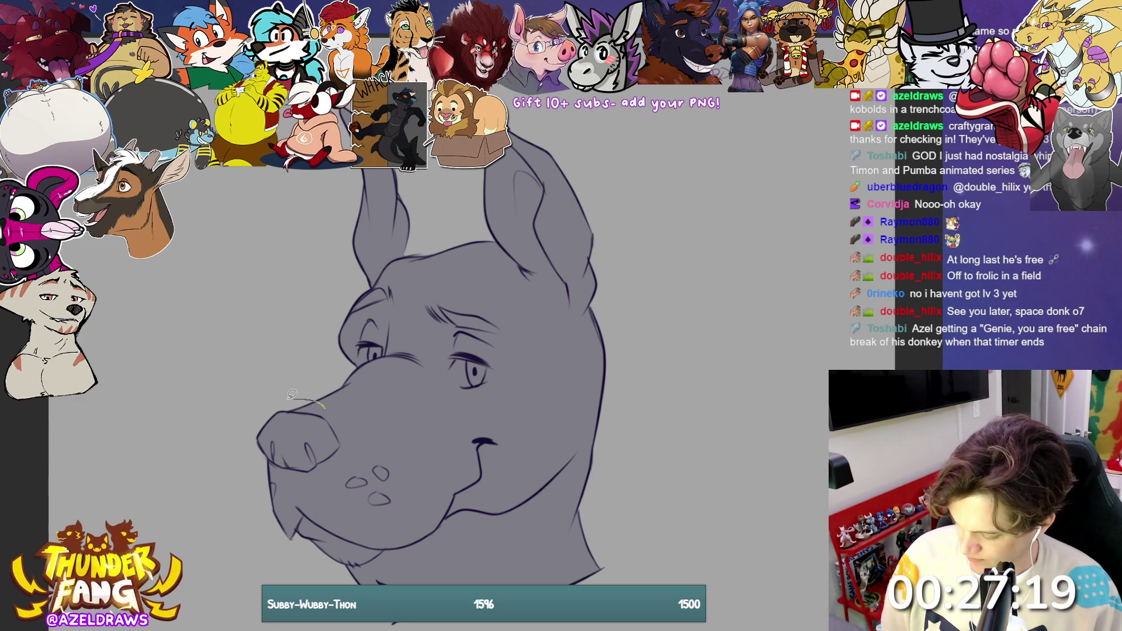
left_click(292, 438)
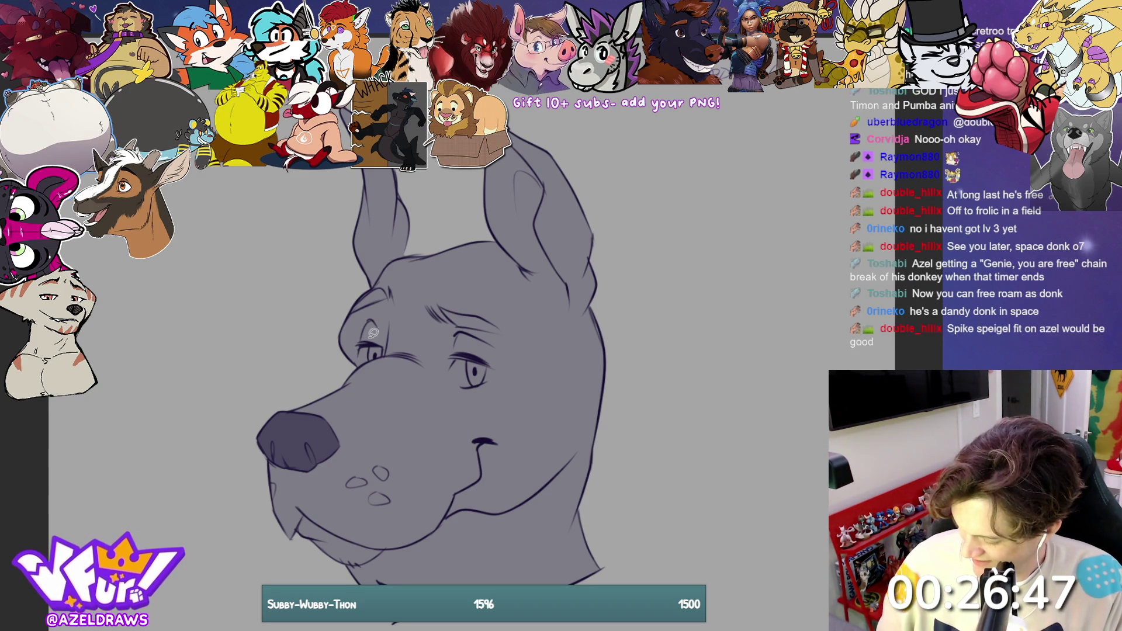
Step: Select the area around the left eye for a pale fill
mouse_move(361, 344)
left_mouse_down()
mouse_move(363, 361)
mouse_move(380, 357)
mouse_move(377, 333)
left_mouse_up()
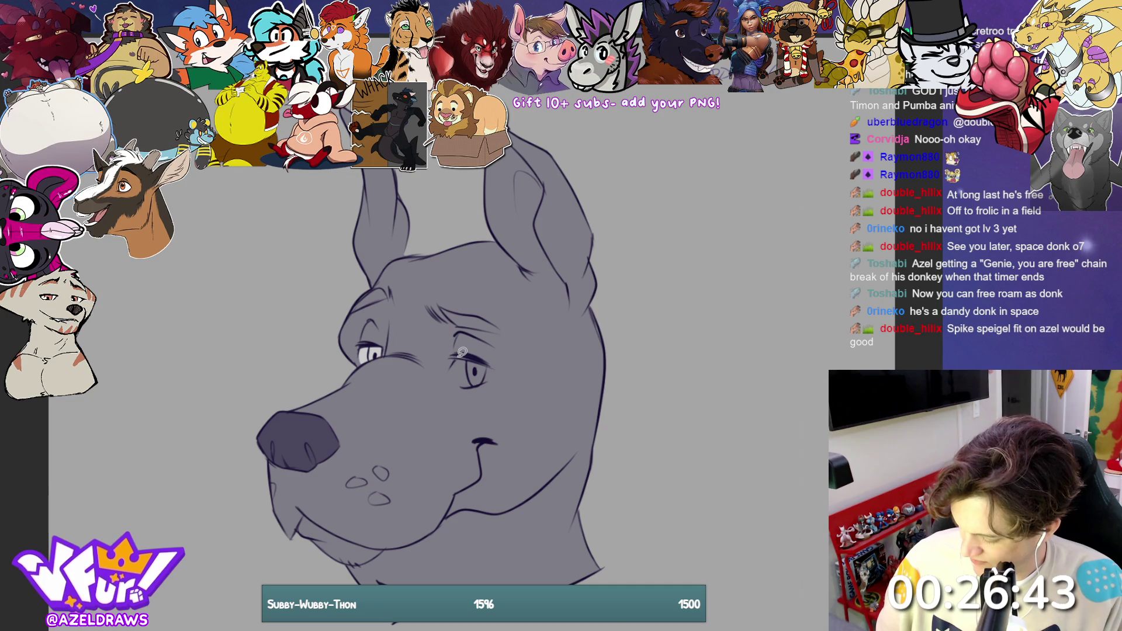
Step: Select the right eye area, shade its iris dark grey, then undo the shading
mouse_move(454, 361)
left_mouse_down()
mouse_move(459, 386)
mouse_move(479, 384)
mouse_move(493, 372)
mouse_move(486, 352)
left_mouse_up()
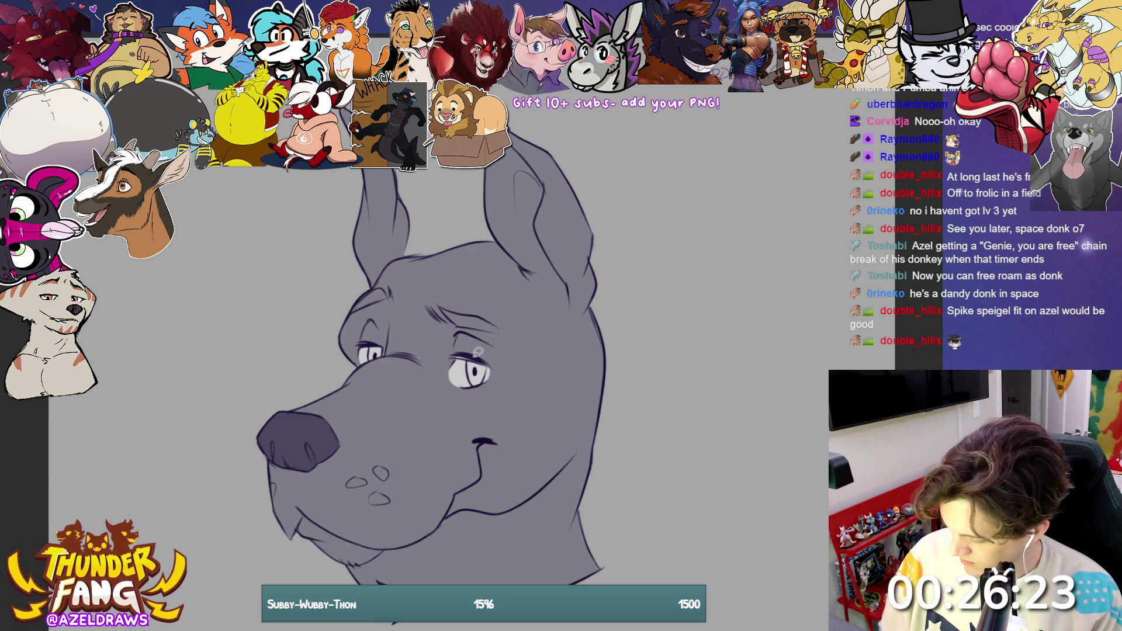
mouse_move(474, 356)
left_mouse_down()
mouse_move(488, 340)
mouse_move(471, 388)
left_mouse_up()
key("ctrl+z")
key("ctrl+z")
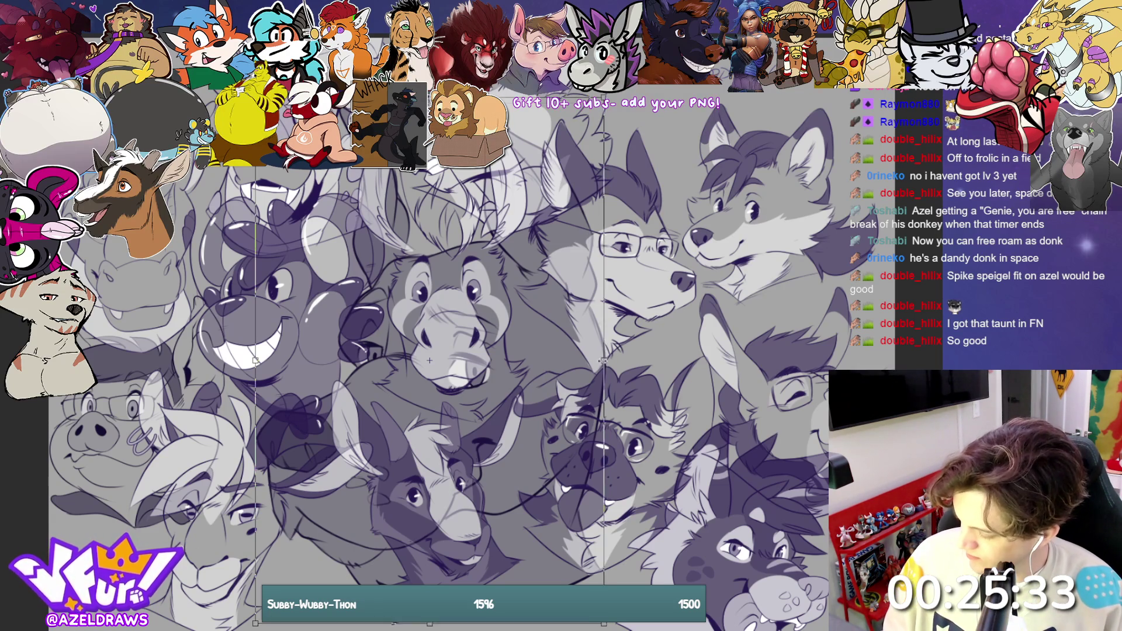
Step: Transform a collage region, narrowing it and moving it up-right, then confirm
key("ctrl+t")
left_click_drag(485, 405, 444, 404)
mouse_move(386, 375)
left_mouse_down()
mouse_move(444, 263)
mouse_move(684, 171)
mouse_move(707, 117)
mouse_move(729, 129)
left_mouse_up()
left_click(625, 217)
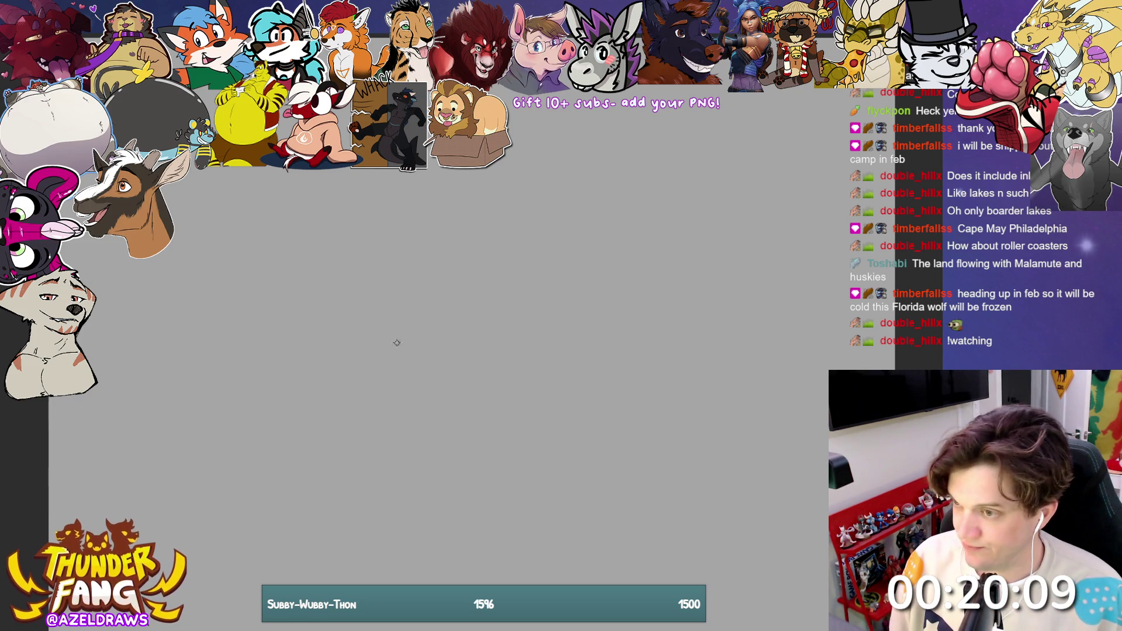
Step: Sketch rough head circles with two curved guidelines across them
mouse_move(446, 413)
left_mouse_down()
mouse_move(522, 216)
mouse_move(543, 220)
mouse_move(403, 455)
left_mouse_up()
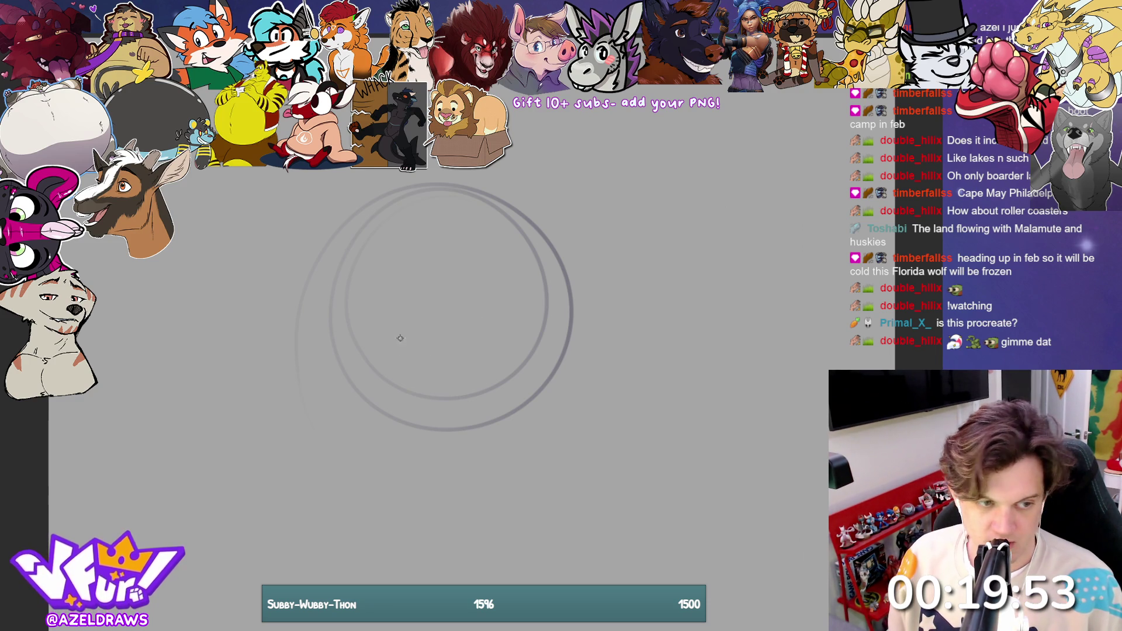
mouse_move(322, 271)
left_mouse_down()
mouse_move(428, 268)
mouse_move(572, 351)
left_mouse_up()
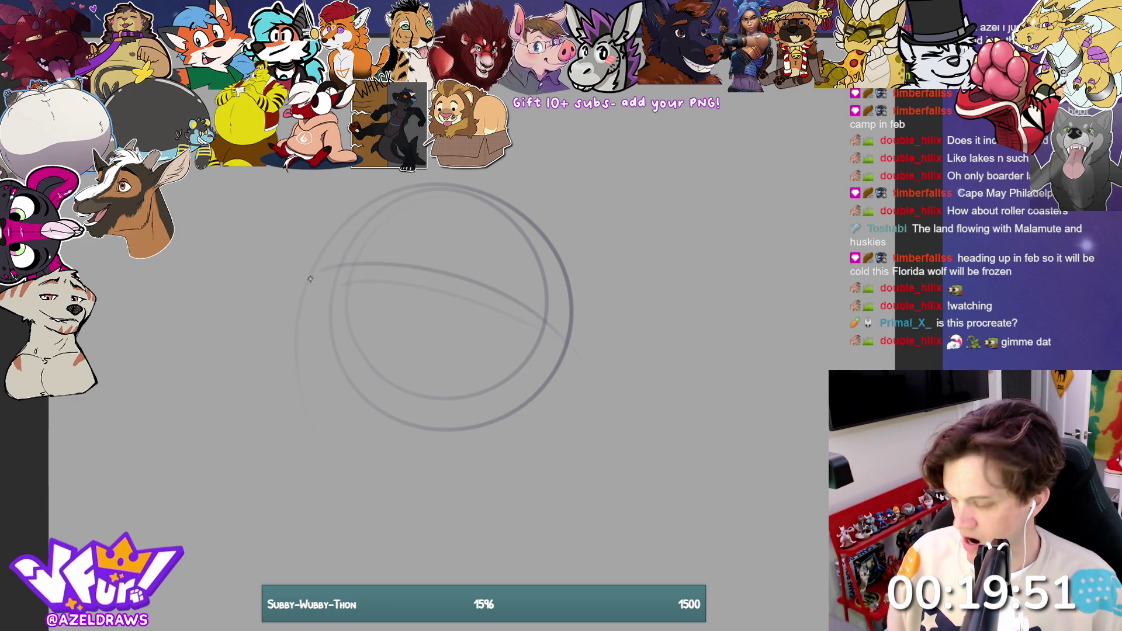
left_click_drag(344, 285, 545, 327)
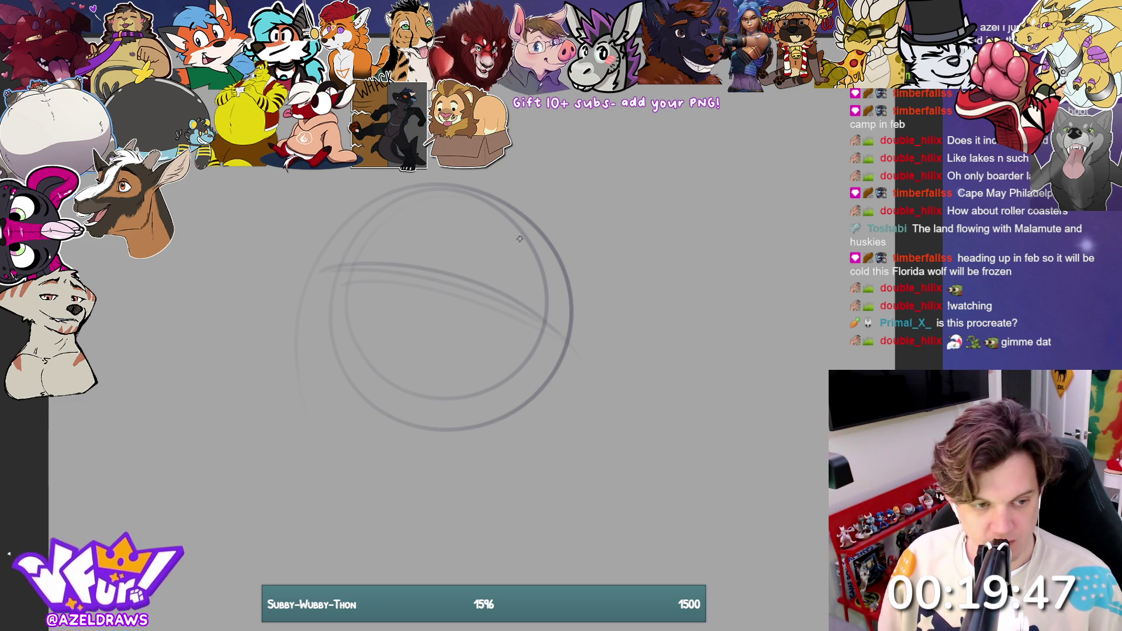
Step: Add vertical guidelines, an arching curve, an oval below the head, and long right-side guide lines
left_click_drag(508, 190, 498, 383)
left_click_drag(529, 275, 520, 330)
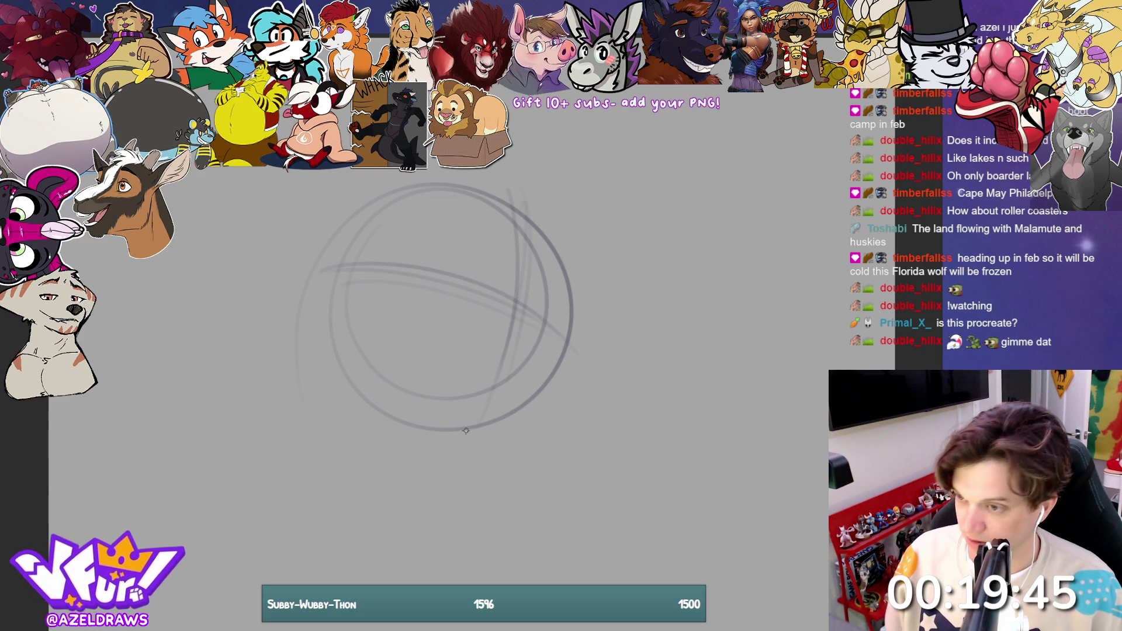
mouse_move(457, 305)
left_mouse_down()
mouse_move(514, 299)
mouse_move(585, 355)
mouse_move(486, 293)
mouse_move(458, 333)
mouse_move(515, 347)
mouse_move(615, 327)
left_mouse_up()
mouse_move(402, 440)
left_mouse_down()
mouse_move(462, 488)
mouse_move(409, 462)
mouse_move(404, 480)
left_mouse_up()
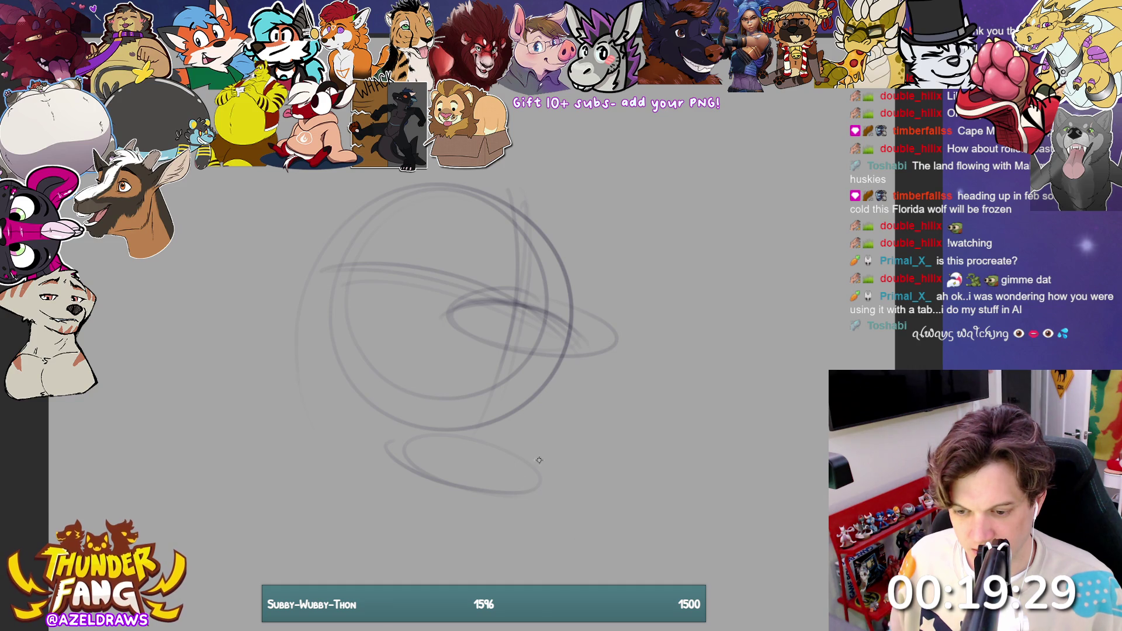
mouse_move(543, 484)
left_mouse_down()
mouse_move(605, 363)
mouse_move(562, 439)
left_mouse_up()
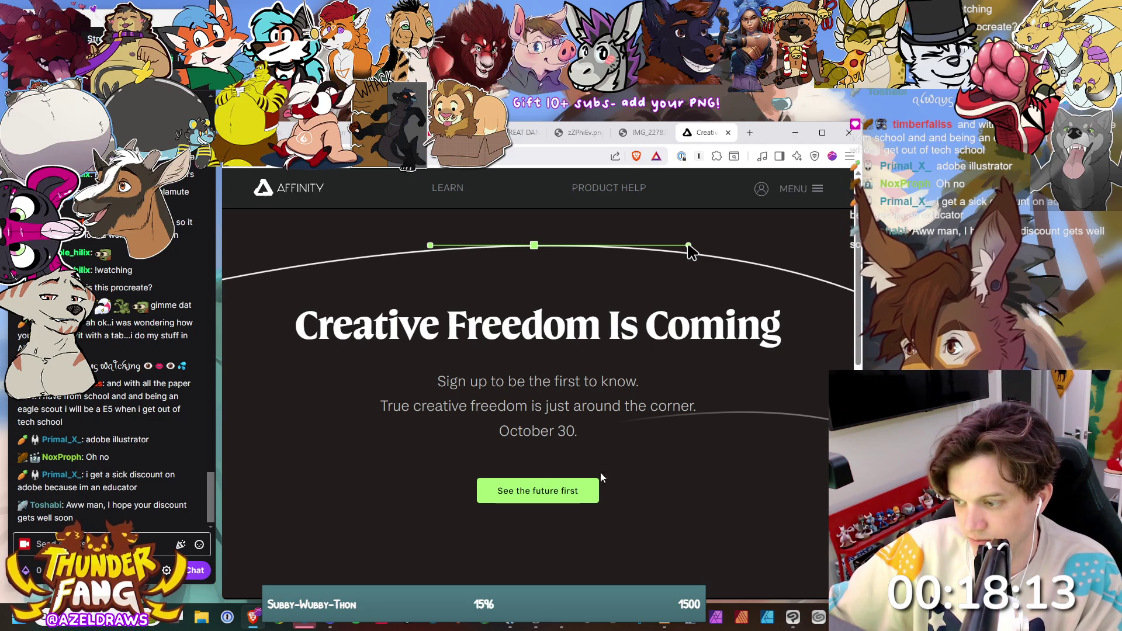
Step: Open the announcement sign-up page, look it over, and close its tab with Ctrl+W
left_click(591, 493)
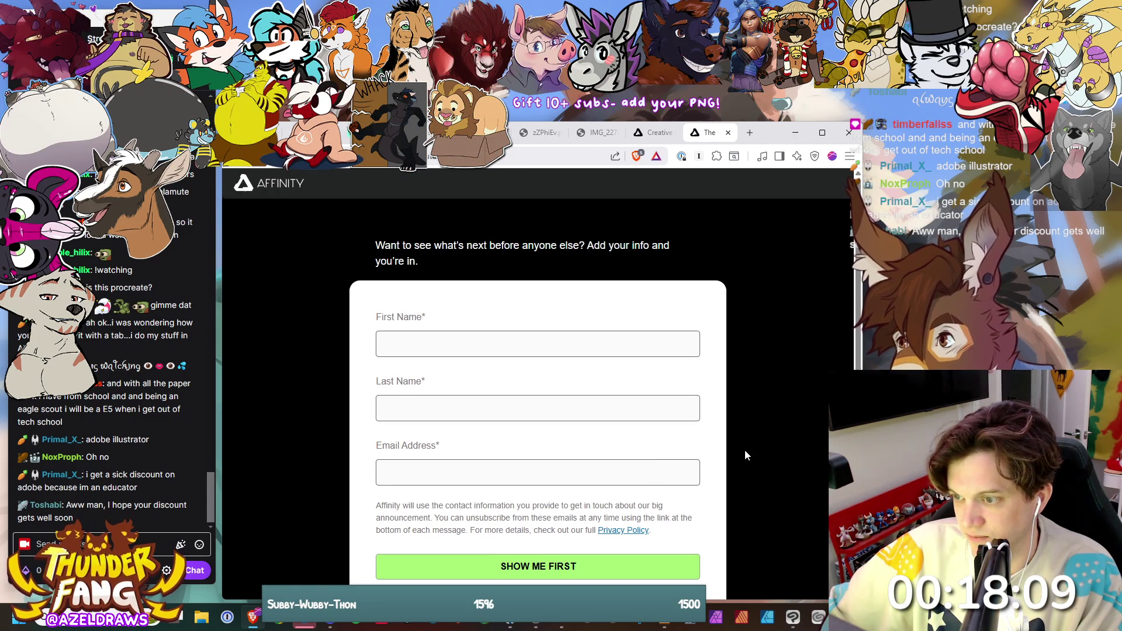
scroll(744, 454, "down", 5)
scroll(746, 453, "up", 4)
scroll(746, 454, "up", 1)
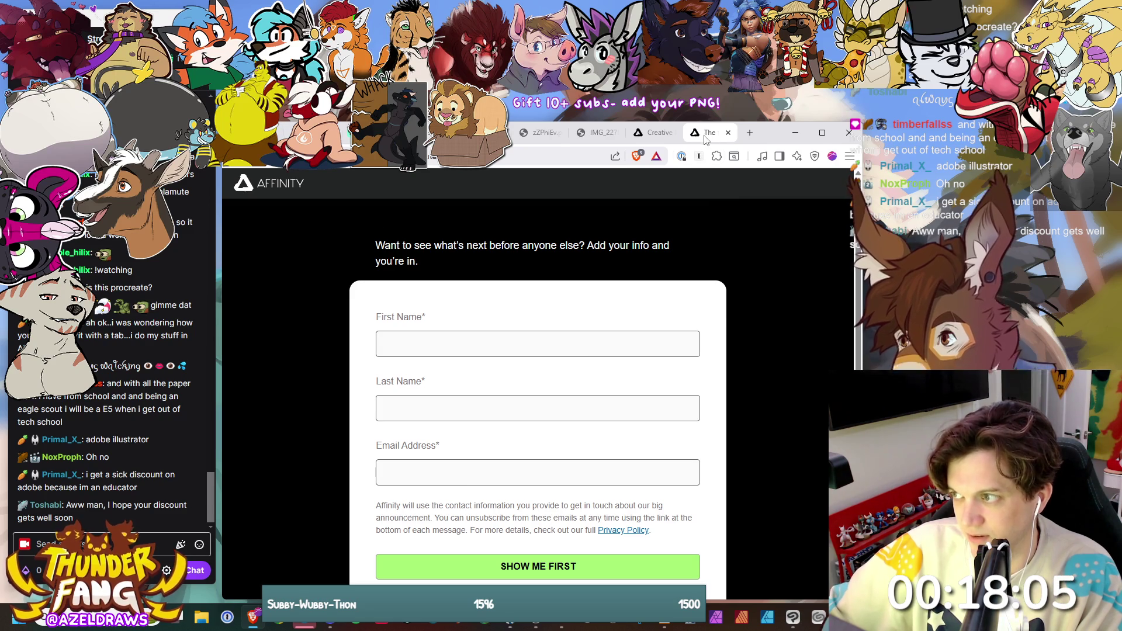
key("ctrl+w")
Step: Go to the Affinity Learning Portal through the site's main menu
scroll(708, 331, "down", 10)
scroll(709, 331, "up", 10)
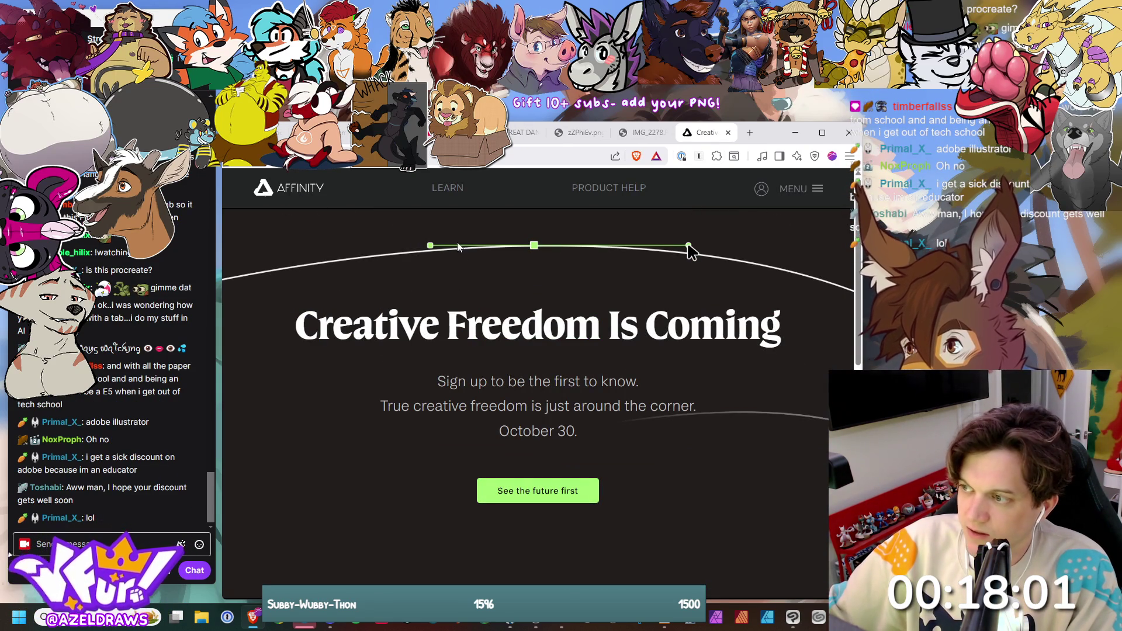
left_click(813, 193)
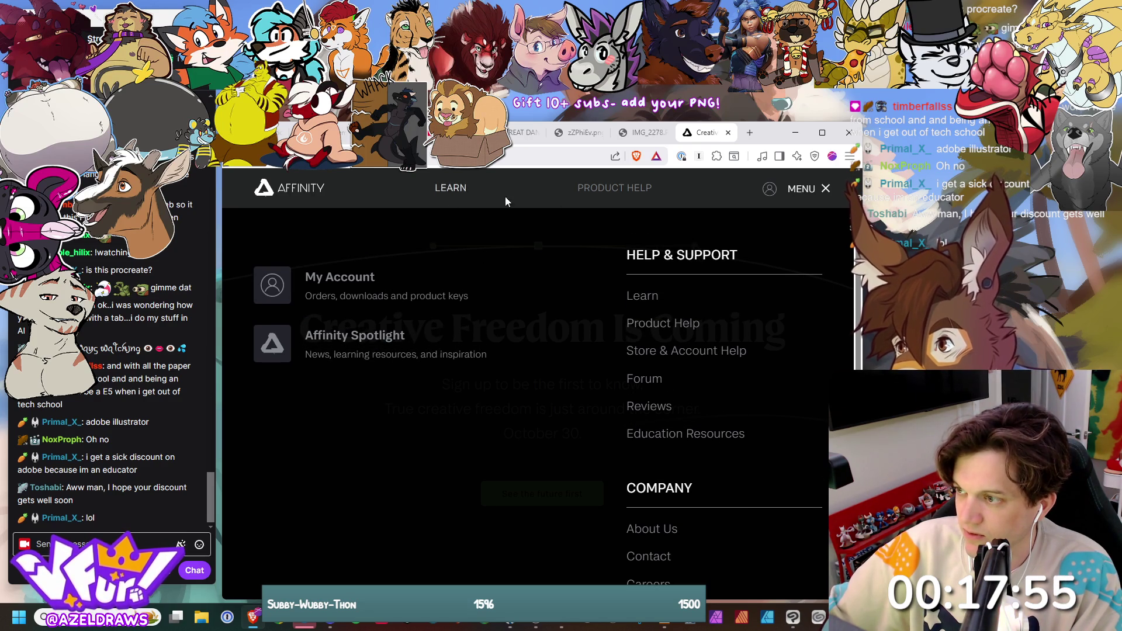
left_click(446, 195)
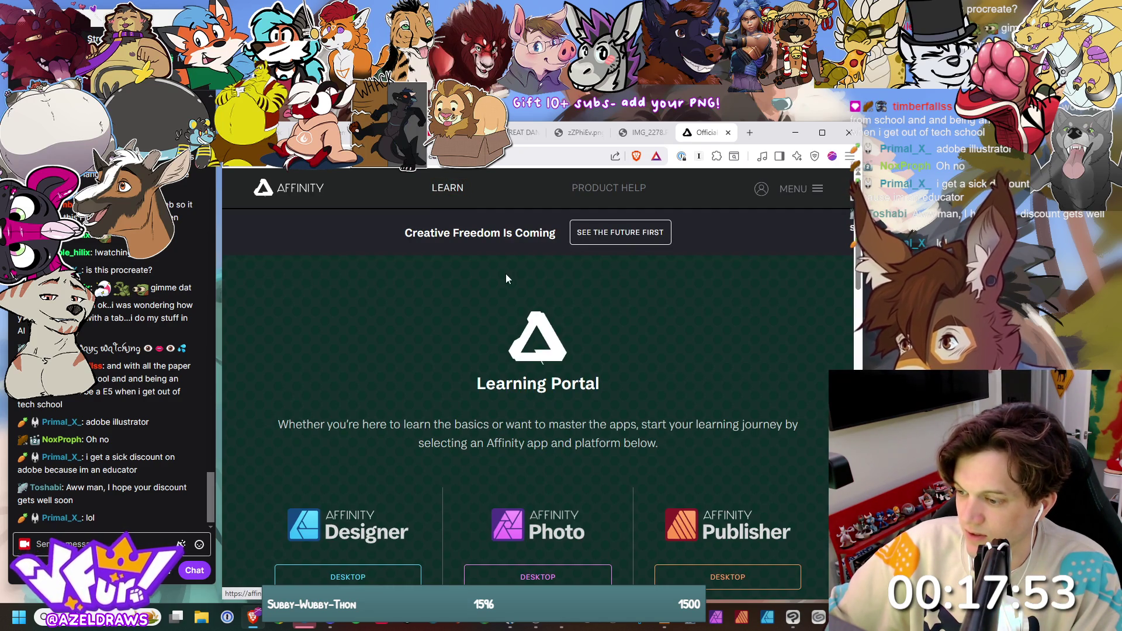
Step: Browse the Learning Portal's Designer, Photo and Publisher paths, then open Product Help in a new tab
scroll(521, 293, "down", 3)
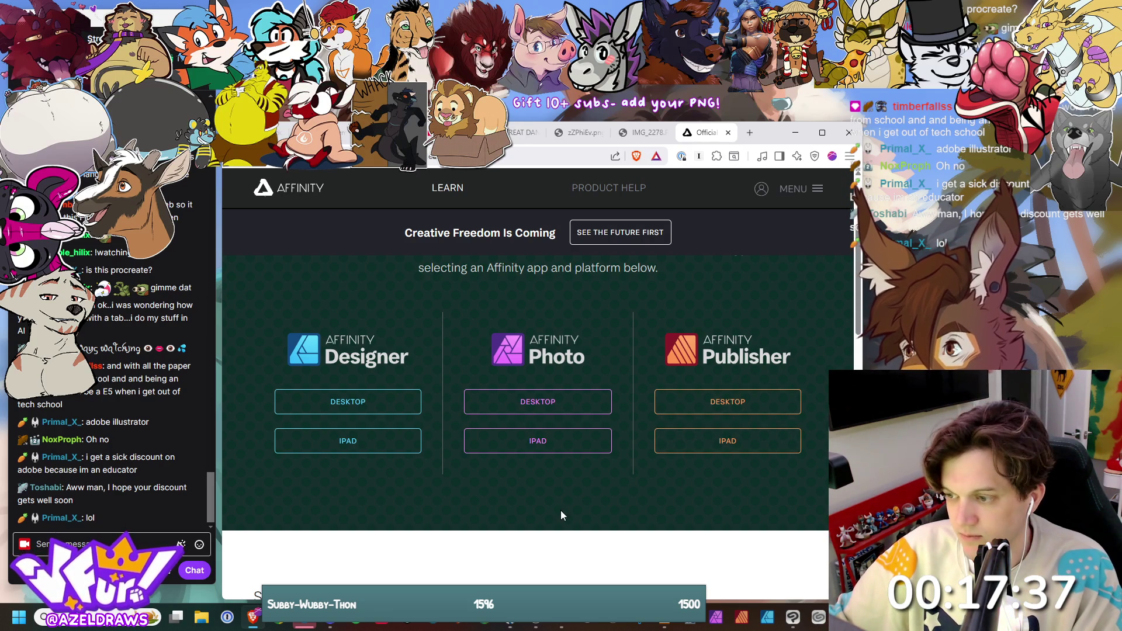
scroll(565, 505, "down", 3)
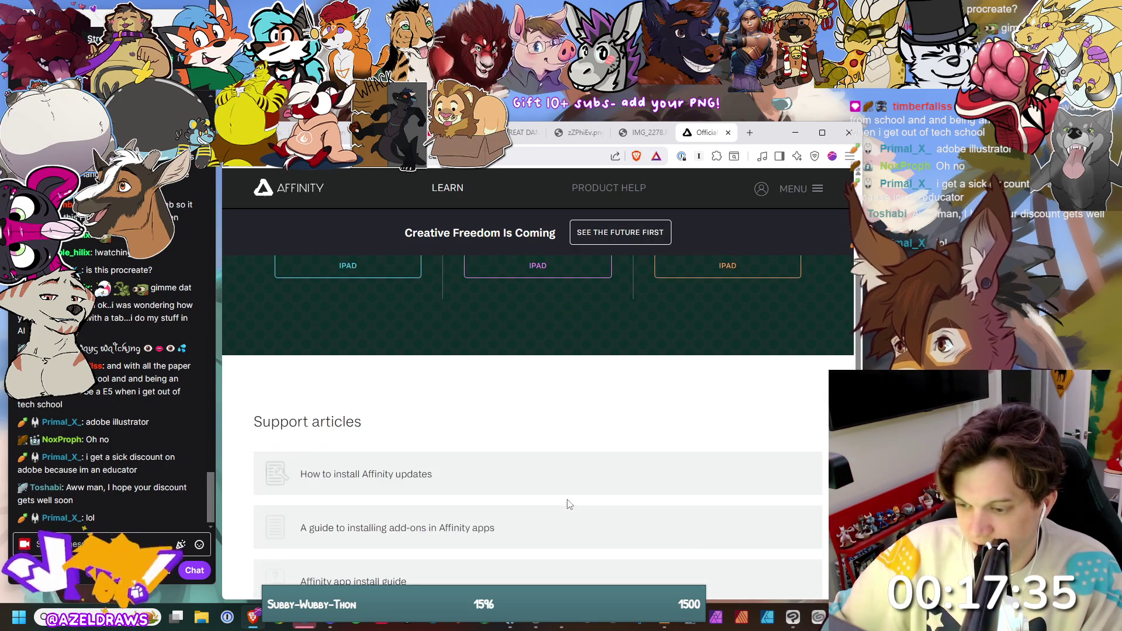
scroll(597, 470, "down", 3)
scroll(600, 468, "up", 8)
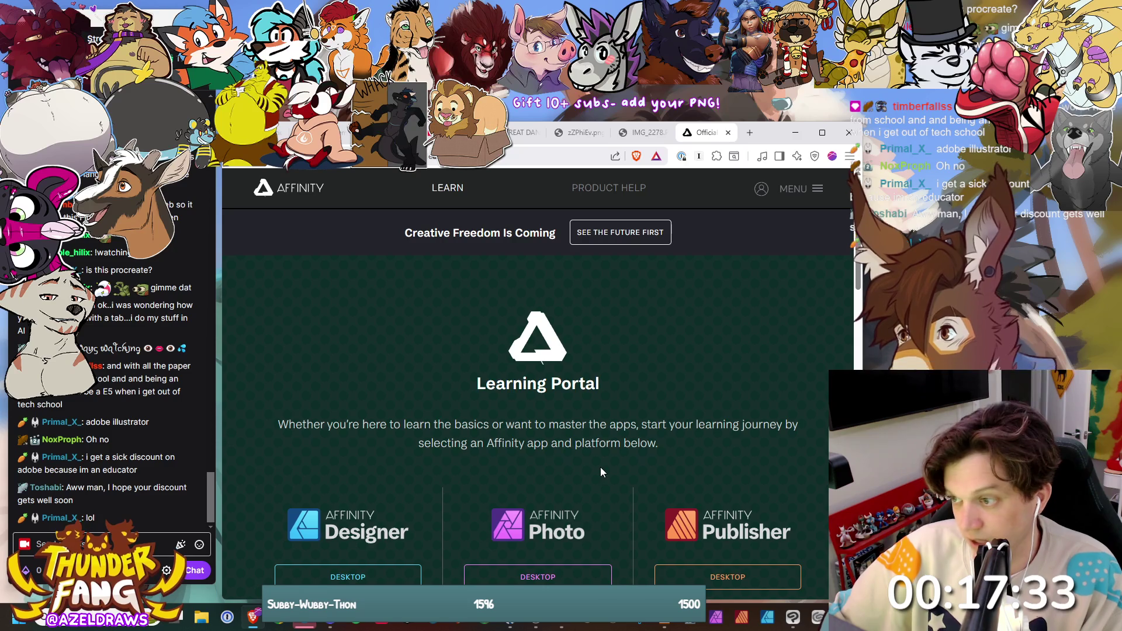
scroll(625, 367, "down", 3)
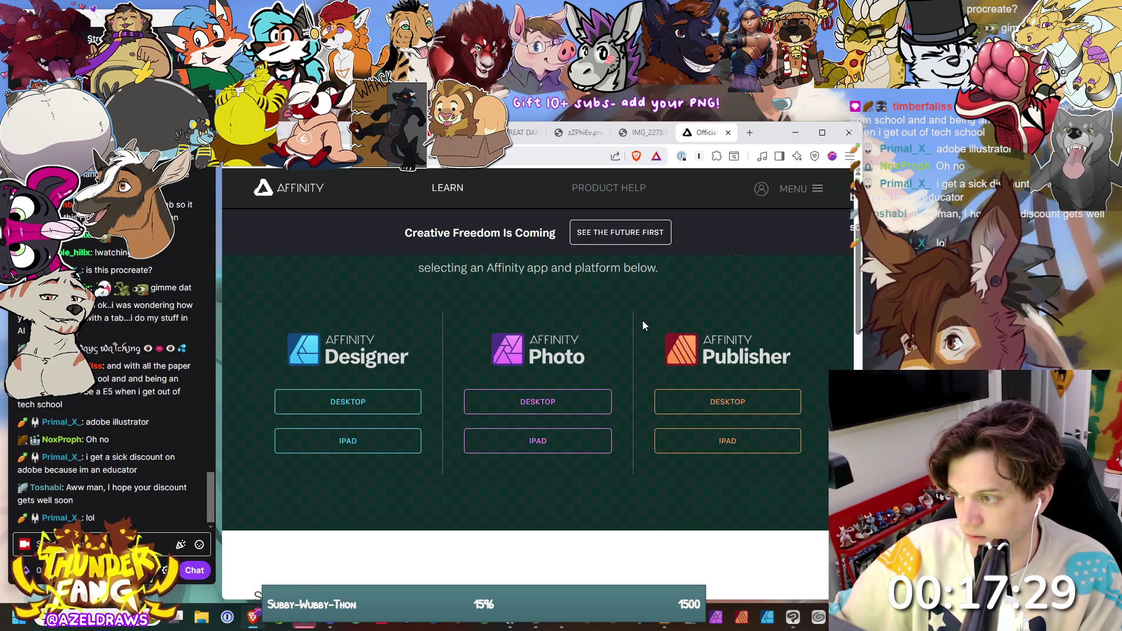
scroll(643, 324, "up", 3)
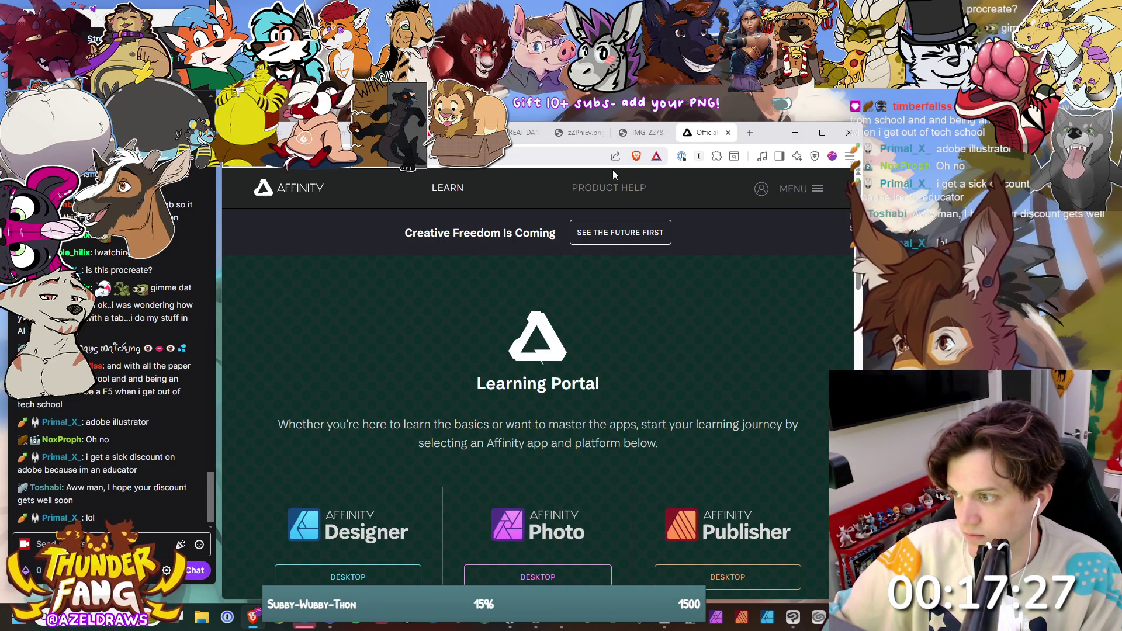
left_click(609, 188)
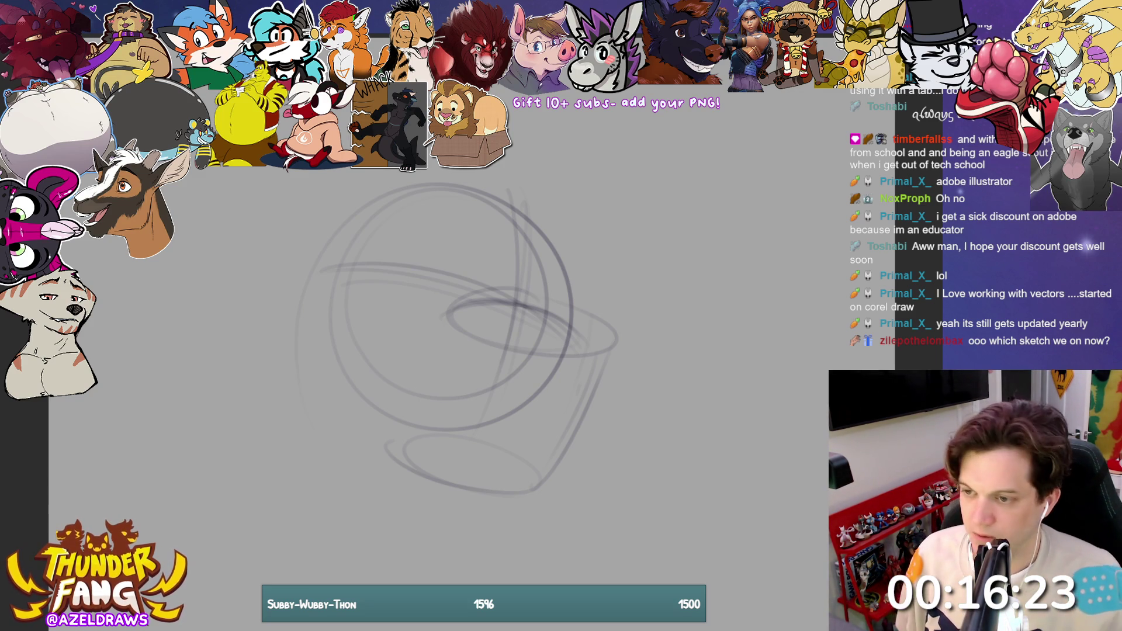
Step: Draw a line down-left from the muzzle and darken the muzzle oval's outline with firmer strokes
left_click_drag(447, 304, 408, 428)
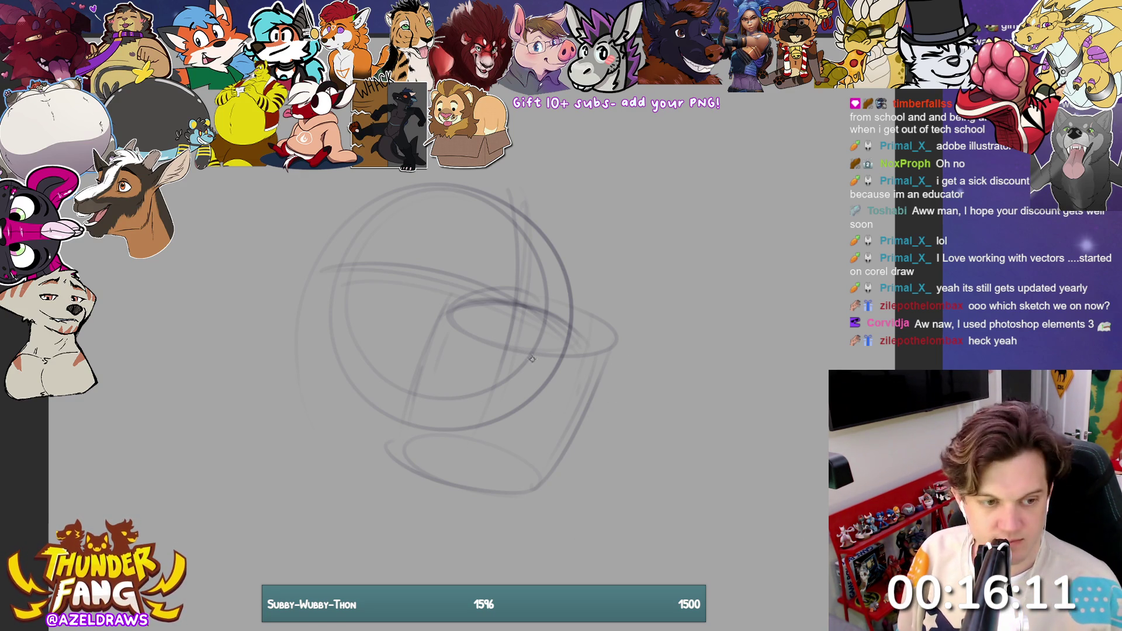
left_click_drag(453, 313, 559, 360)
mouse_move(479, 350)
left_mouse_down()
mouse_move(576, 368)
mouse_move(549, 304)
mouse_move(470, 295)
left_mouse_up()
mouse_move(579, 326)
left_mouse_down()
mouse_move(498, 278)
mouse_move(449, 330)
mouse_move(512, 367)
mouse_move(564, 354)
mouse_move(499, 351)
left_mouse_up()
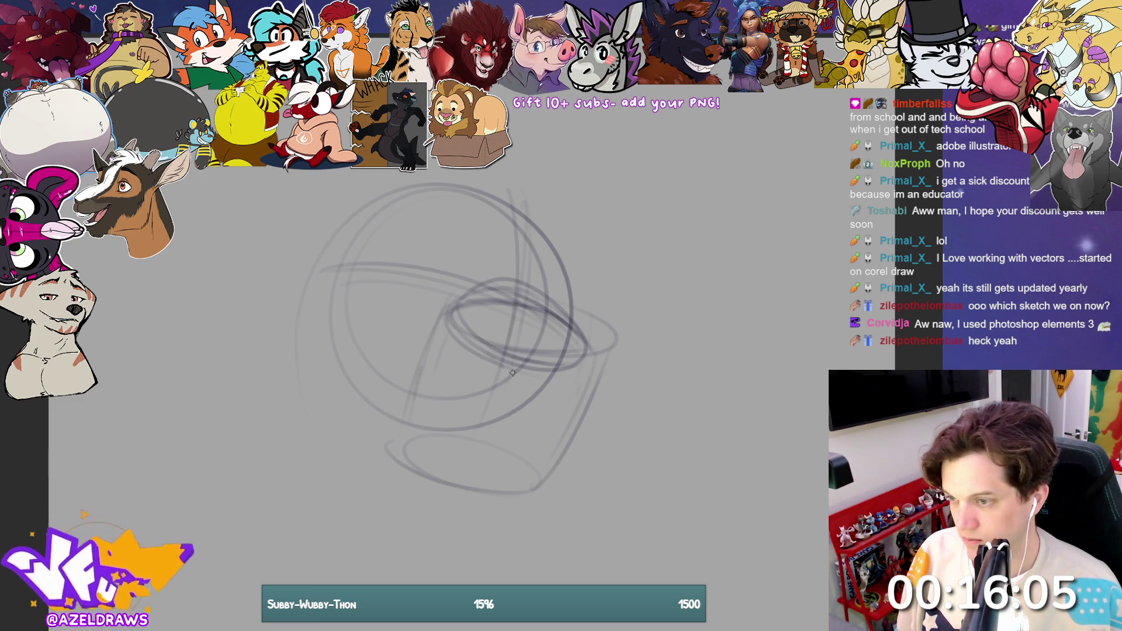
mouse_move(527, 388)
left_mouse_down()
mouse_move(488, 354)
mouse_move(517, 371)
mouse_move(590, 351)
mouse_move(544, 351)
mouse_move(584, 360)
mouse_move(515, 380)
mouse_move(540, 385)
left_mouse_up()
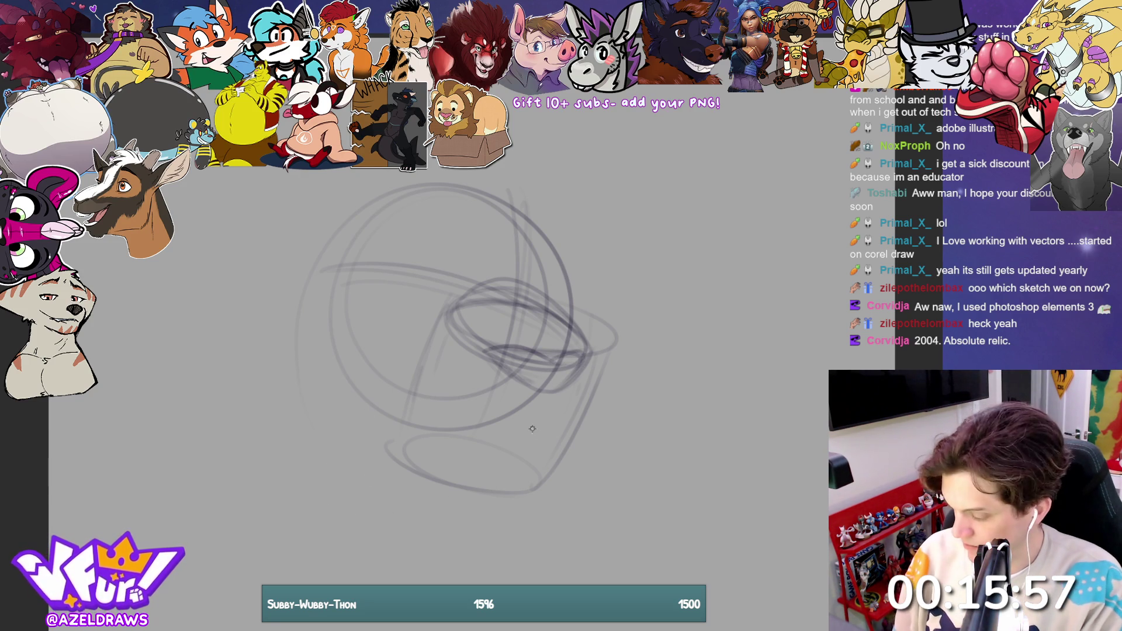
Step: Draw the short mouth line under the muzzle and darken the right jaw curve down to the chin
mouse_move(488, 448)
left_mouse_down()
mouse_move(535, 429)
mouse_move(539, 447)
left_mouse_up()
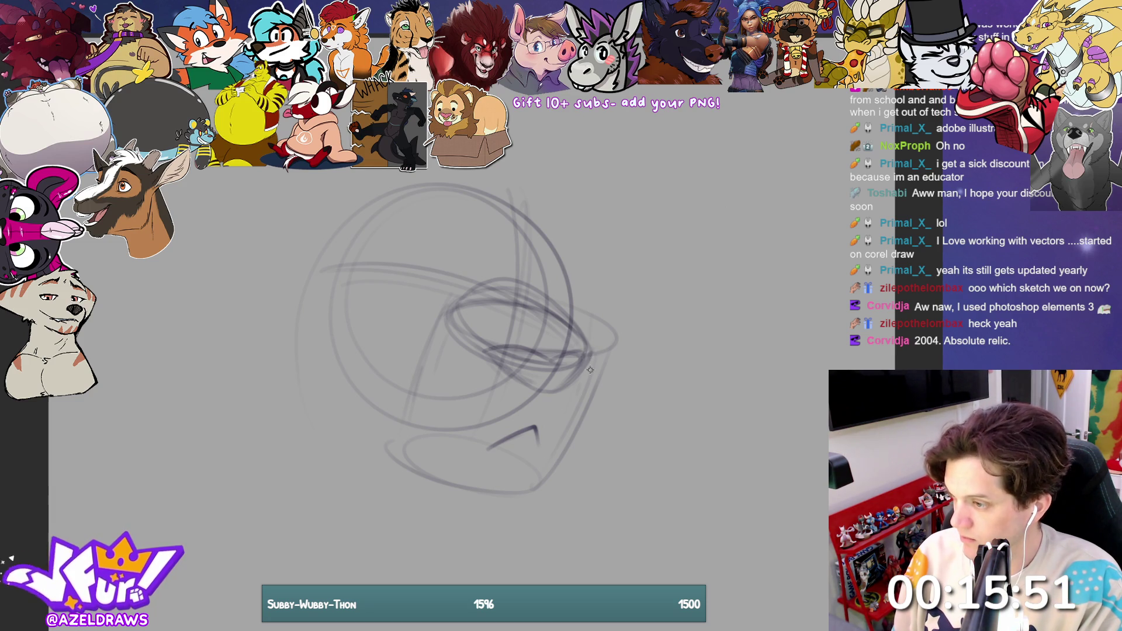
mouse_move(588, 350)
left_mouse_down()
mouse_move(602, 390)
mouse_move(560, 451)
left_mouse_up()
key("ctrl+z")
key("ctrl+z")
left_click_drag(602, 394, 557, 451)
mouse_move(588, 350)
left_mouse_down()
mouse_move(603, 400)
mouse_move(582, 439)
left_mouse_up()
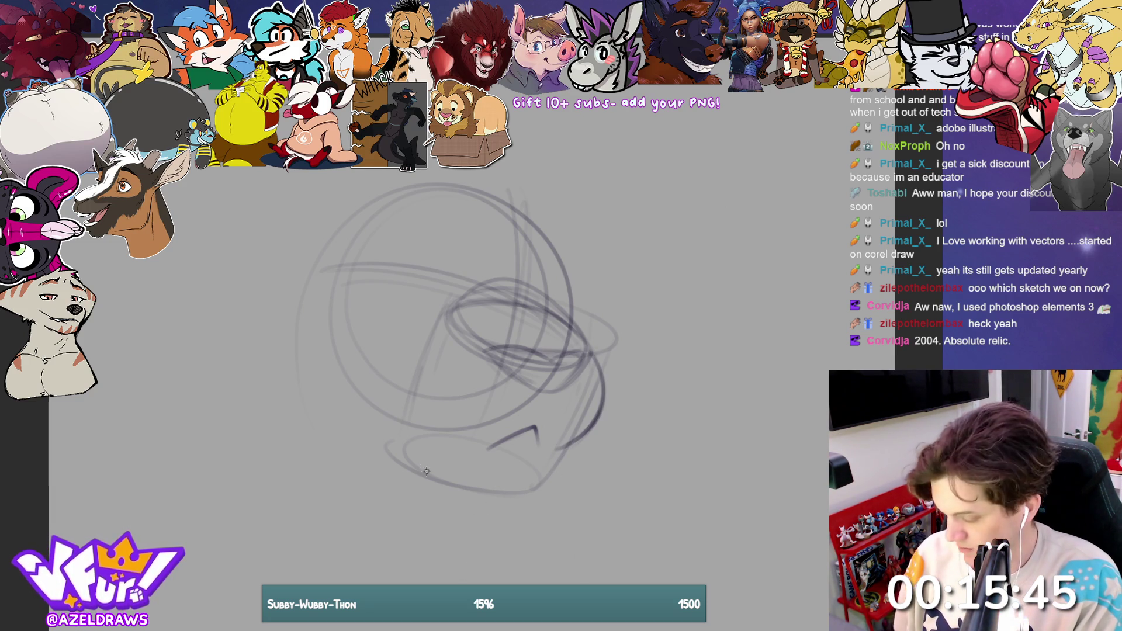
mouse_move(426, 472)
left_mouse_down()
mouse_move(533, 490)
mouse_move(555, 447)
mouse_move(530, 481)
mouse_move(550, 460)
left_mouse_up()
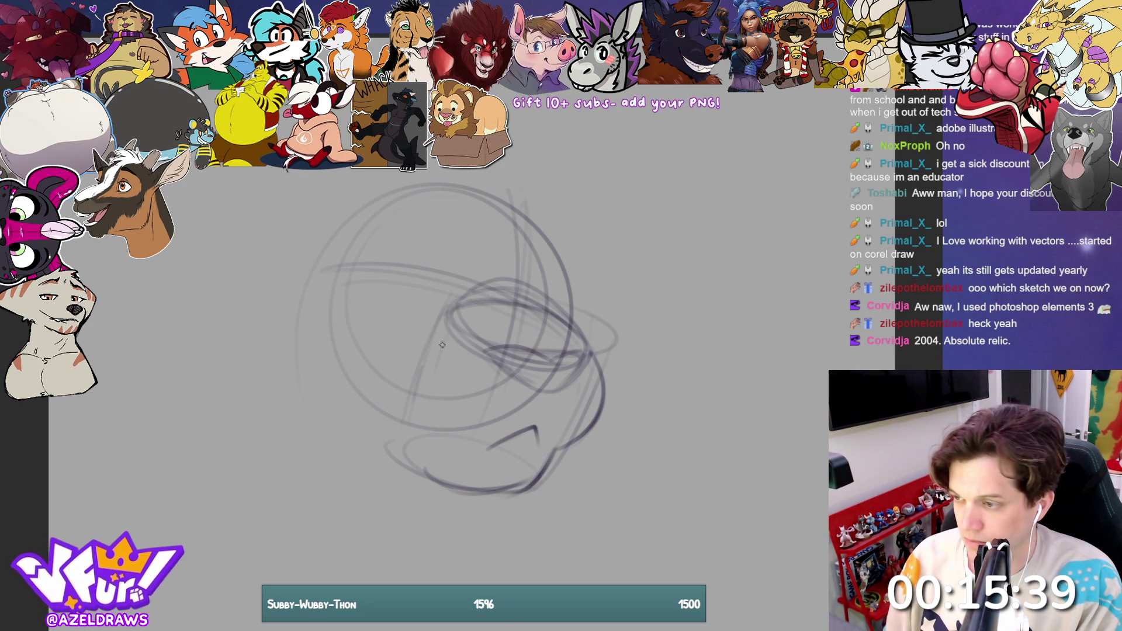
Step: Darken the lower-left jaw line and the head's left outline from the top arc down
left_click_drag(381, 405, 410, 455)
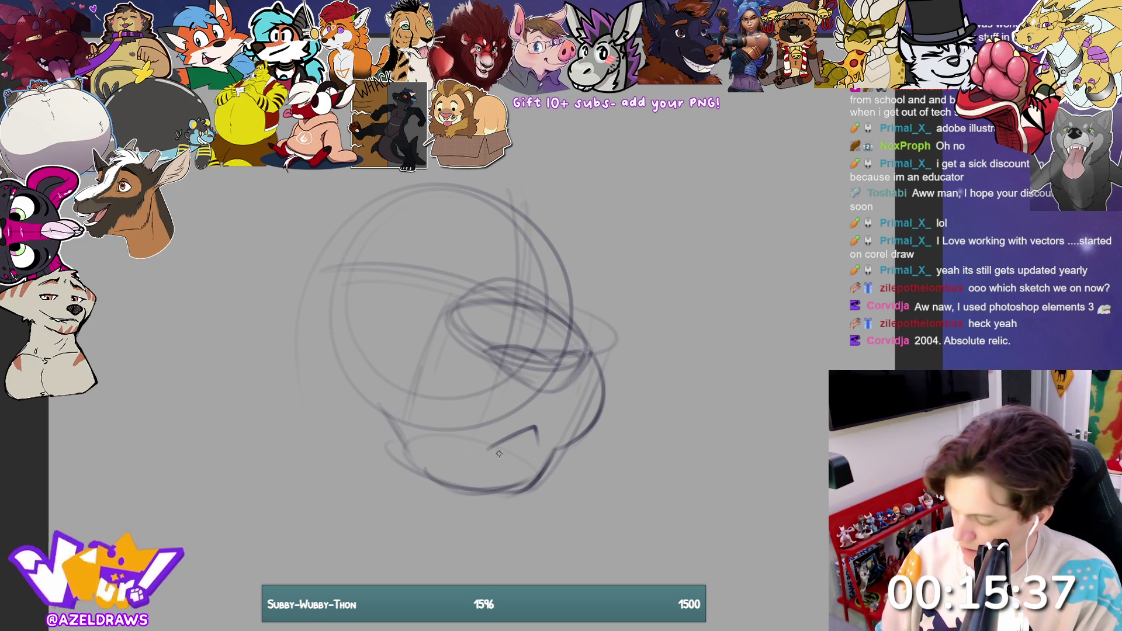
left_click_drag(367, 403, 422, 478)
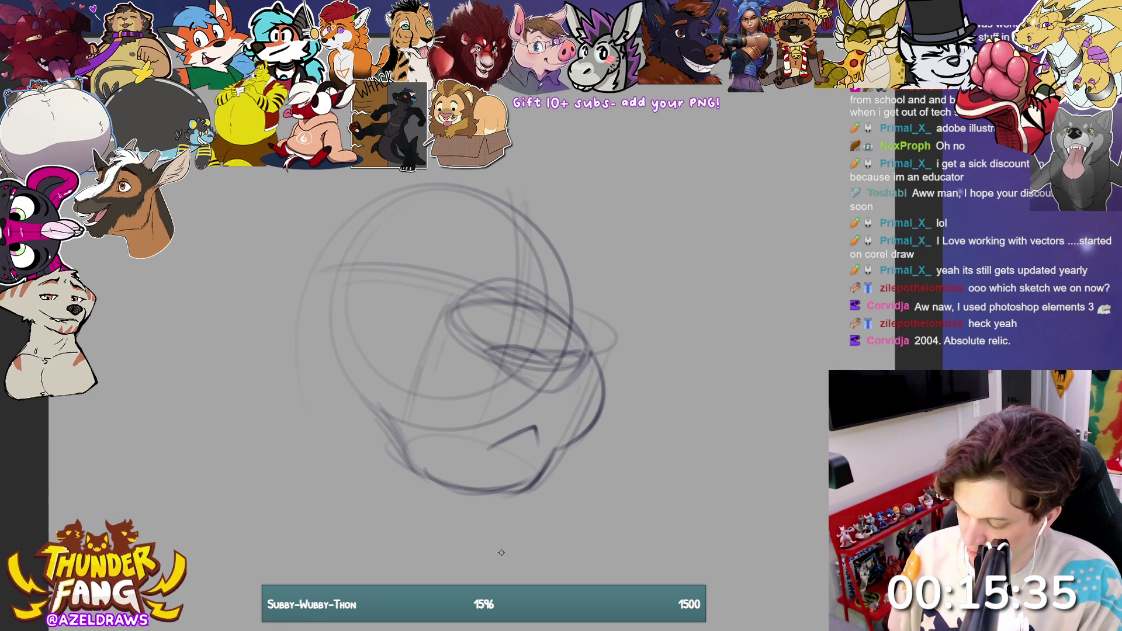
mouse_move(342, 227)
left_mouse_down()
mouse_move(297, 292)
mouse_move(336, 383)
left_mouse_up()
left_click_drag(296, 319, 365, 404)
mouse_move(348, 222)
left_mouse_down()
mouse_move(313, 266)
mouse_move(345, 395)
left_mouse_up()
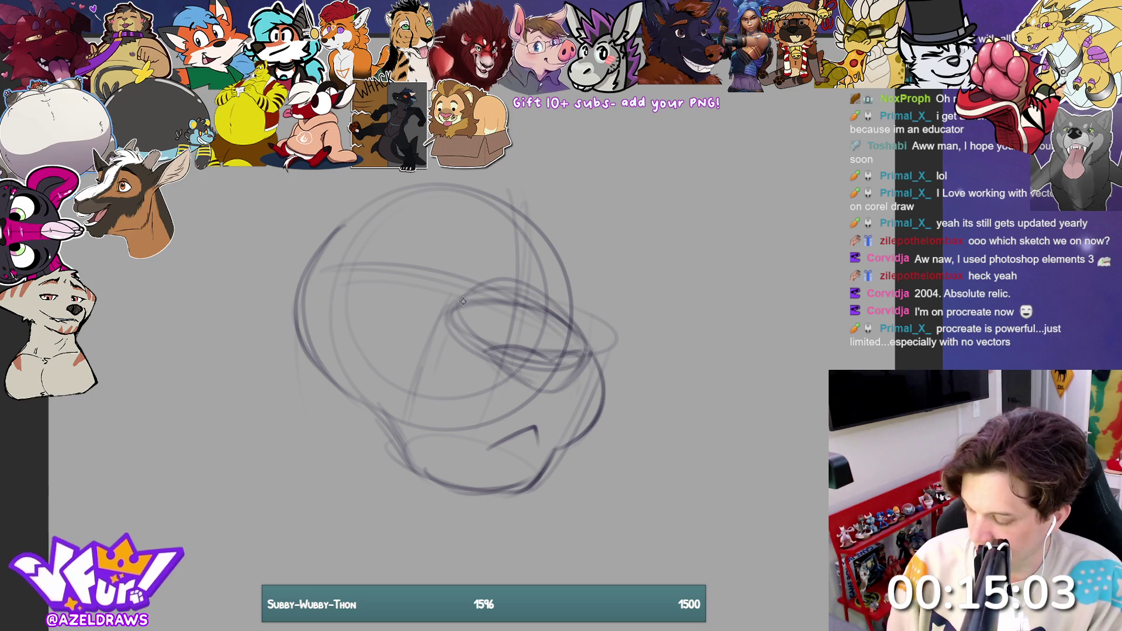
Step: Sketch a guide line inside the head and curved strokes along its right side
left_click_drag(501, 213, 483, 291)
left_click_drag(558, 278, 553, 302)
left_click_drag(542, 218, 558, 304)
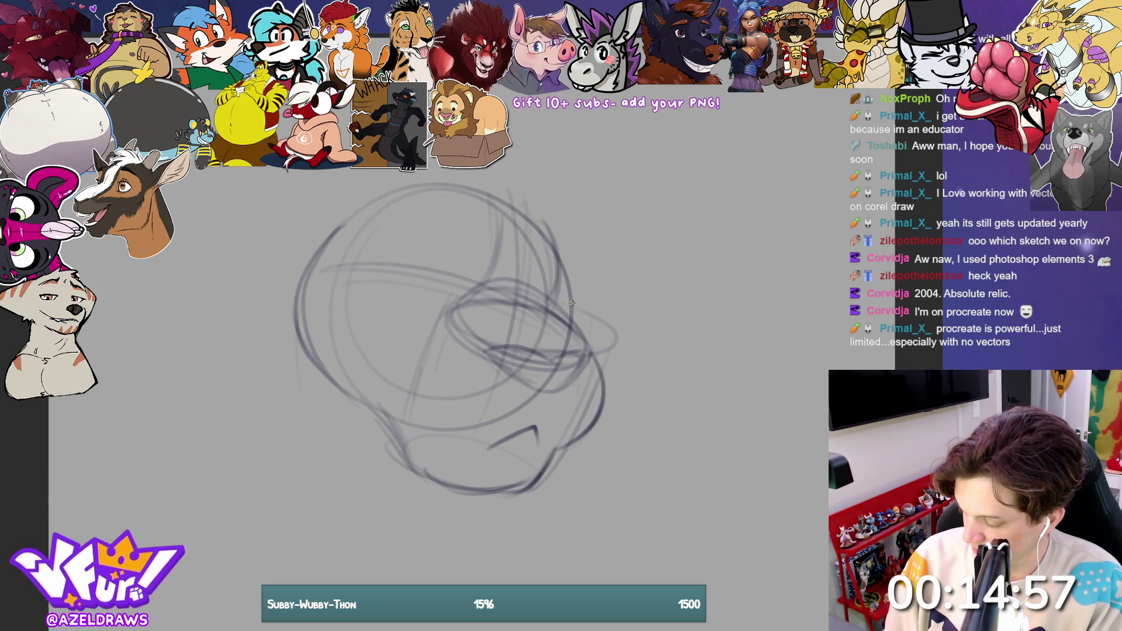
mouse_move(529, 213)
left_mouse_down()
mouse_move(555, 266)
mouse_move(547, 289)
left_mouse_up()
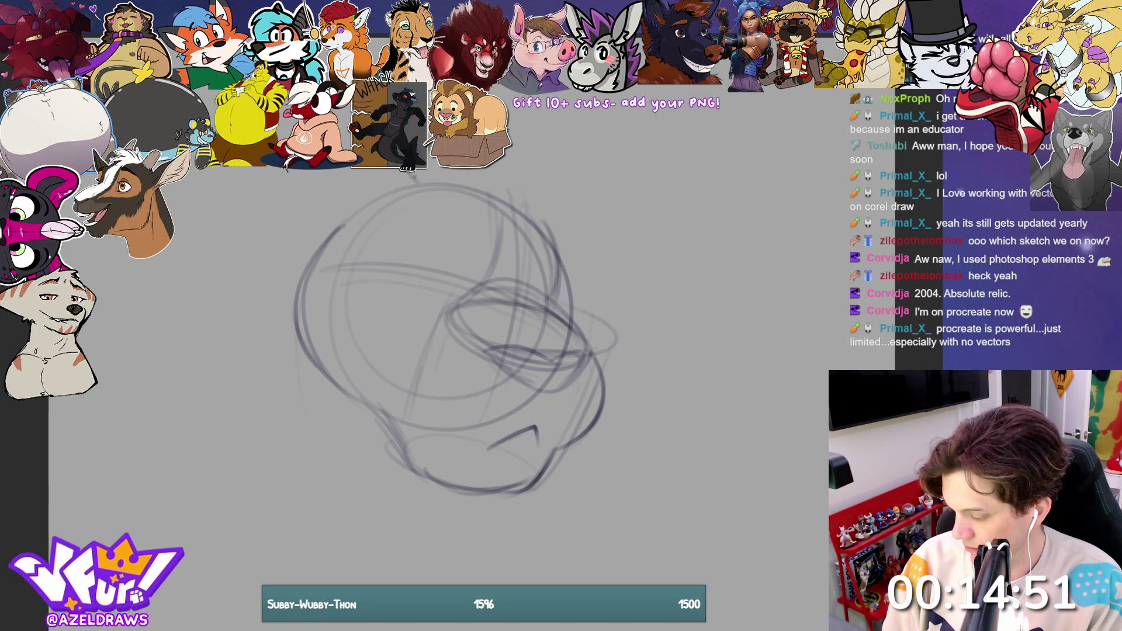
Step: Sketch looping ear shapes above the head's top right
mouse_move(508, 120)
left_mouse_down()
mouse_move(529, 161)
mouse_move(557, 153)
mouse_move(633, 206)
left_mouse_up()
left_click_drag(446, 183, 657, 216)
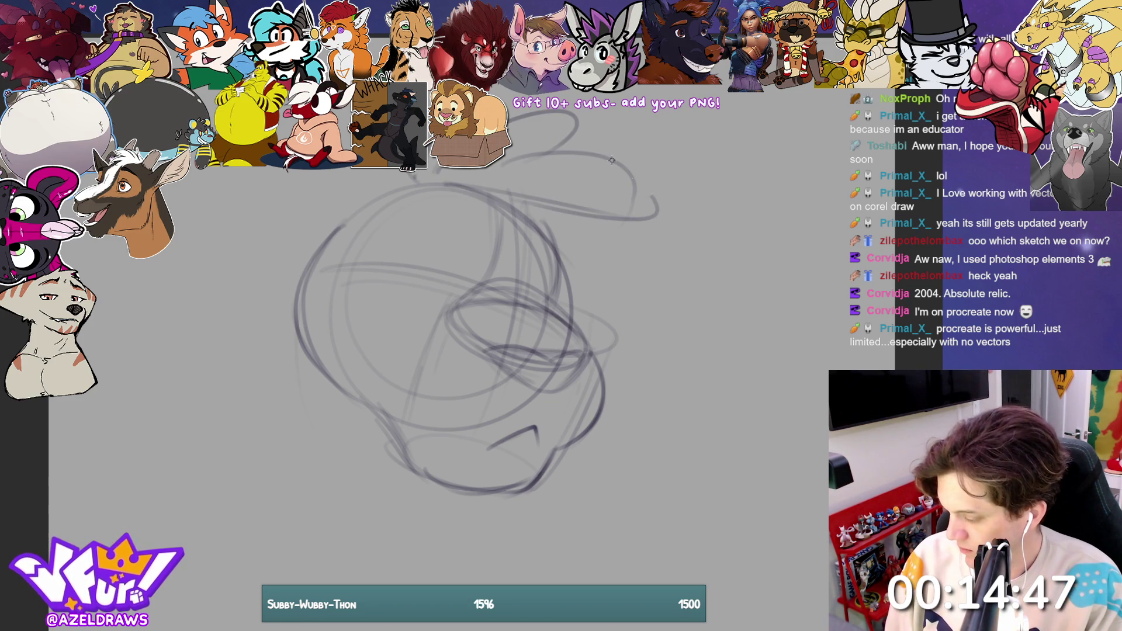
left_click_drag(632, 174, 658, 208)
left_click_drag(491, 196, 561, 266)
mouse_move(564, 198)
left_mouse_down()
mouse_move(602, 222)
mouse_move(608, 254)
left_mouse_up()
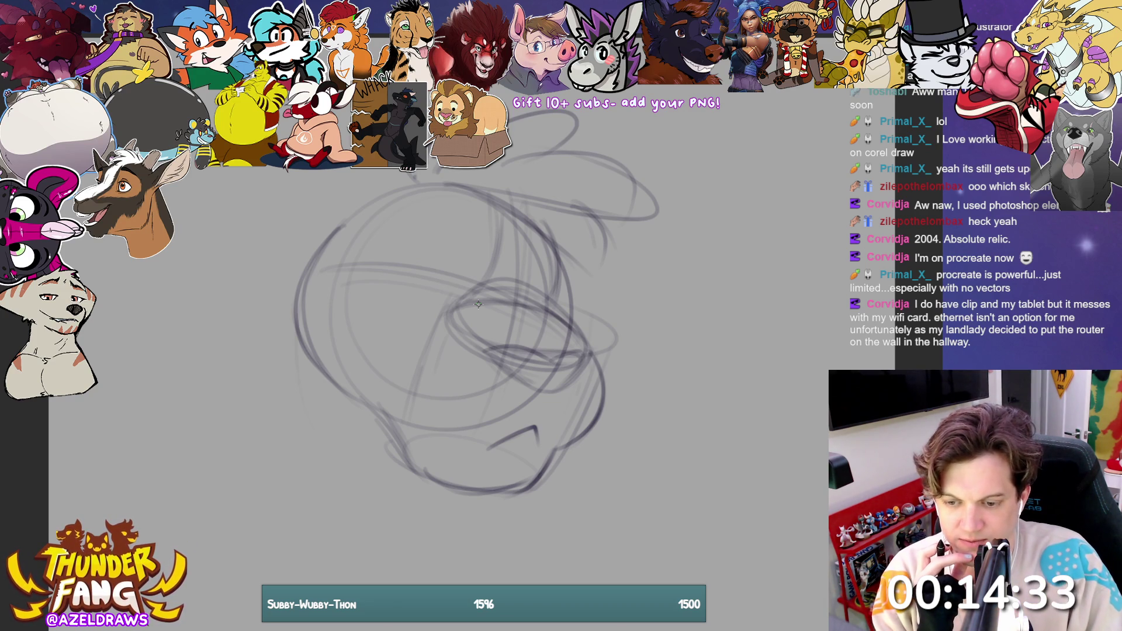
Step: Add more strokes on the upper right and two curves at the head's top left
mouse_move(519, 214)
left_mouse_down()
mouse_move(603, 267)
mouse_move(561, 196)
mouse_move(597, 235)
mouse_move(500, 182)
left_mouse_up()
mouse_move(583, 217)
left_mouse_down()
mouse_move(511, 183)
mouse_move(594, 221)
mouse_move(640, 178)
mouse_move(578, 157)
mouse_move(468, 188)
left_mouse_up()
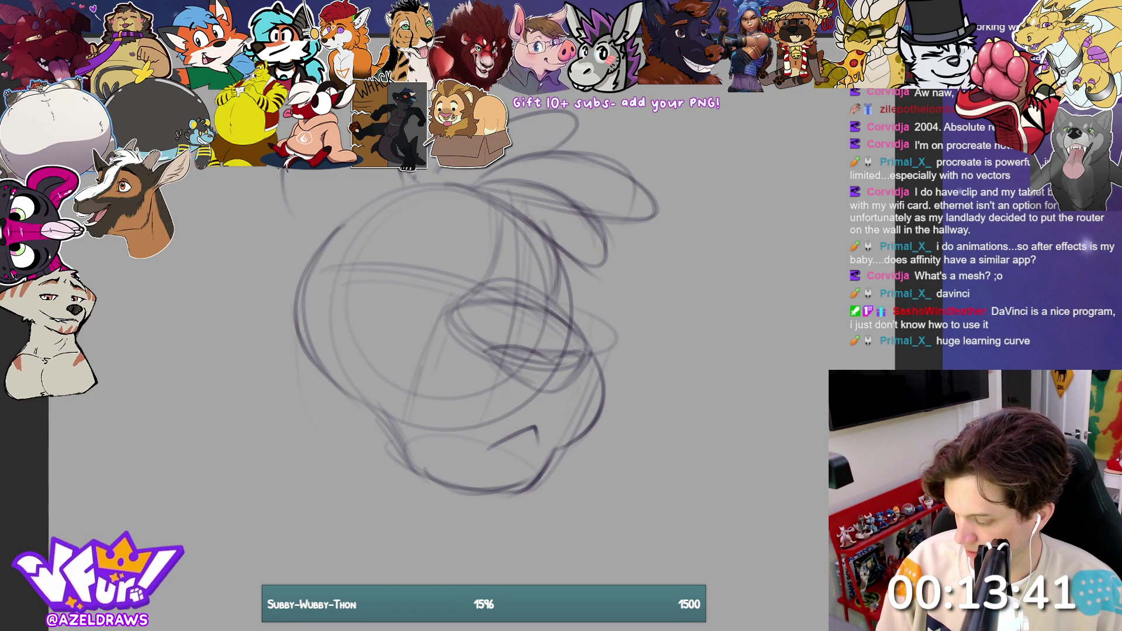
left_click_drag(280, 176, 345, 225)
left_click_drag(325, 179, 357, 202)
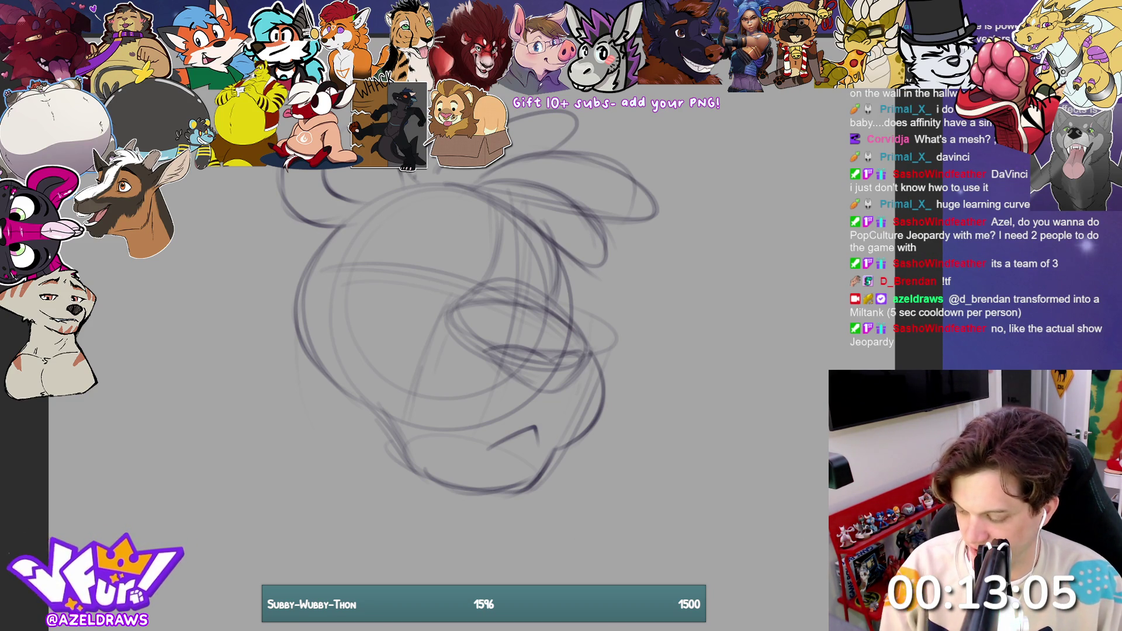
Step: Lasso the top-left strokes and squeeze them narrower with Ctrl+T
mouse_move(409, 183)
left_mouse_down()
mouse_move(374, 225)
mouse_move(408, 175)
left_mouse_up()
key("ctrl+t")
left_click_drag(245, 198, 255, 198)
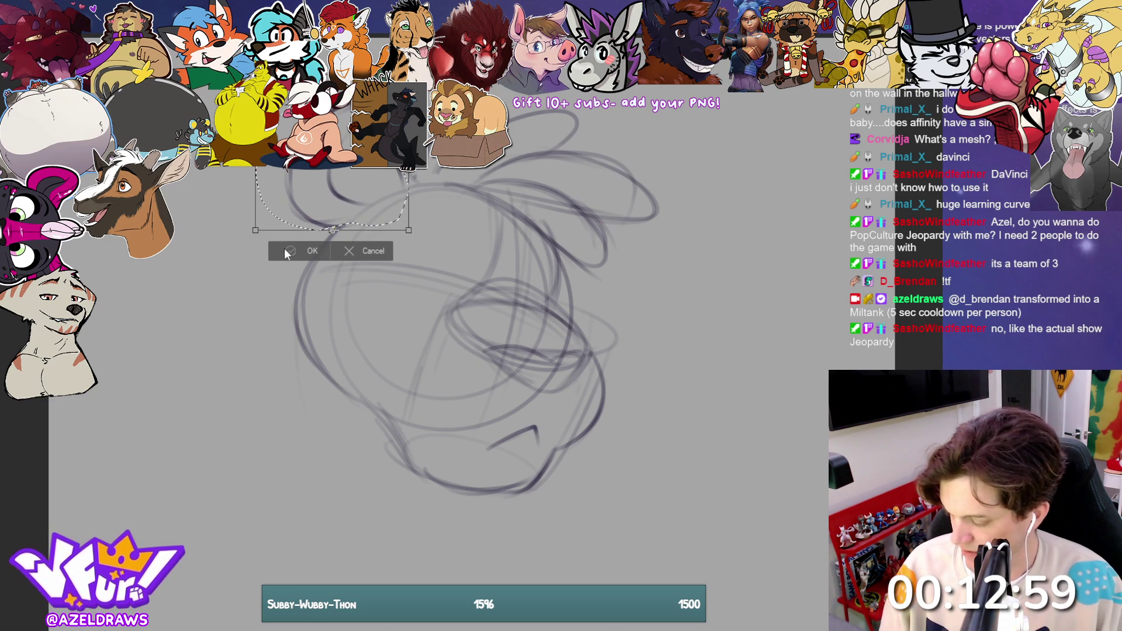
left_click(288, 251)
left_click(215, 250)
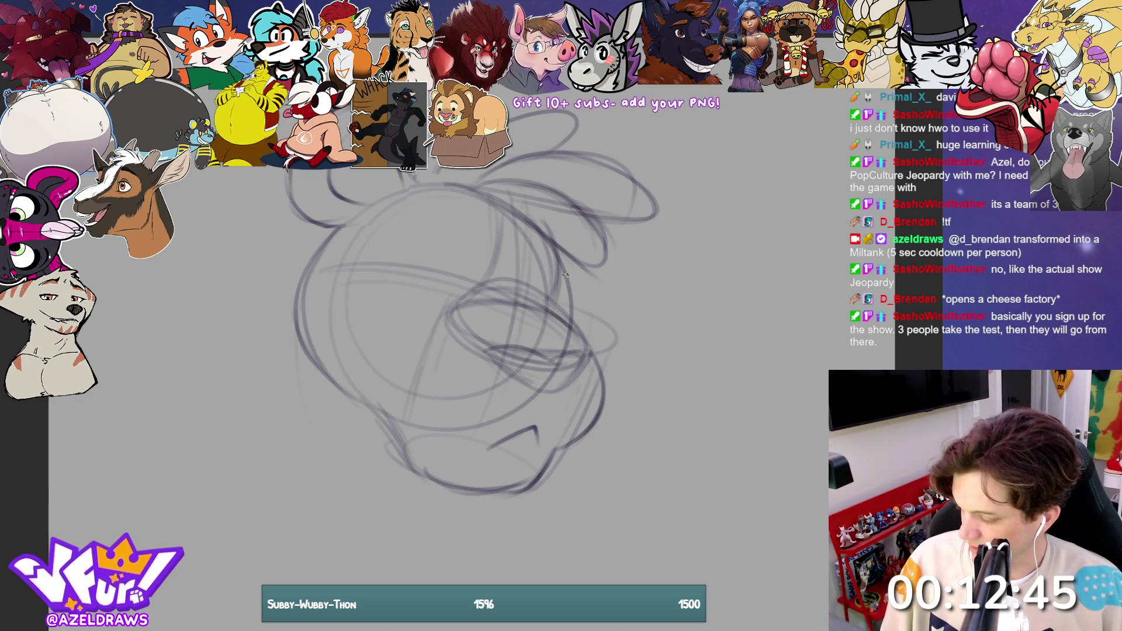
Step: Redraw the curves along the head's right side, replacing one stray curve
left_click_drag(552, 241, 570, 318)
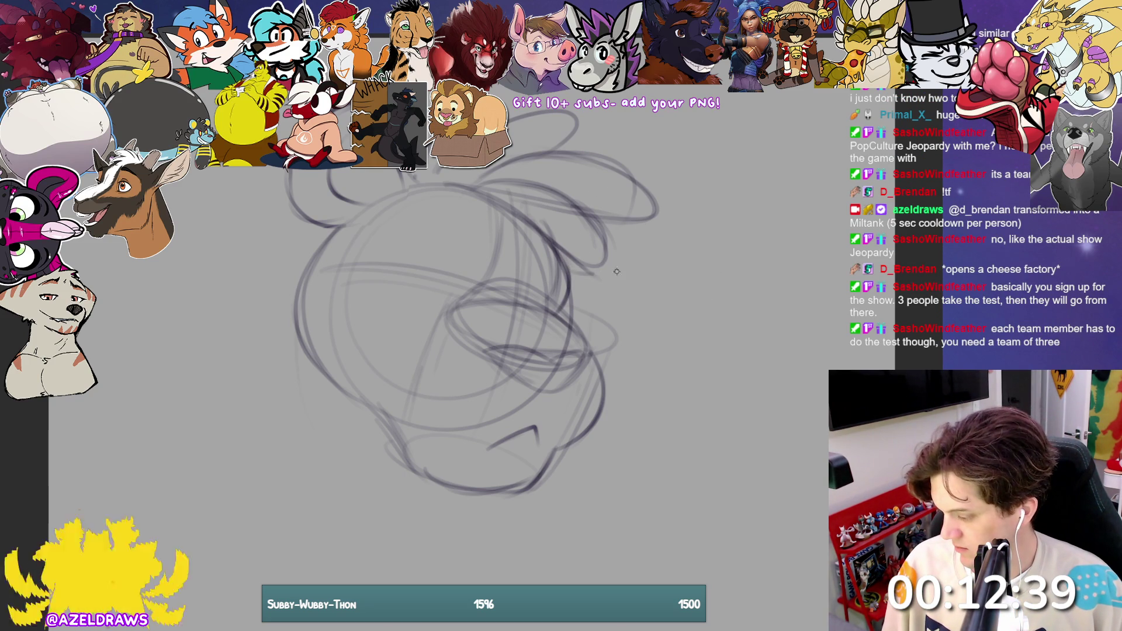
left_click_drag(634, 225, 628, 257)
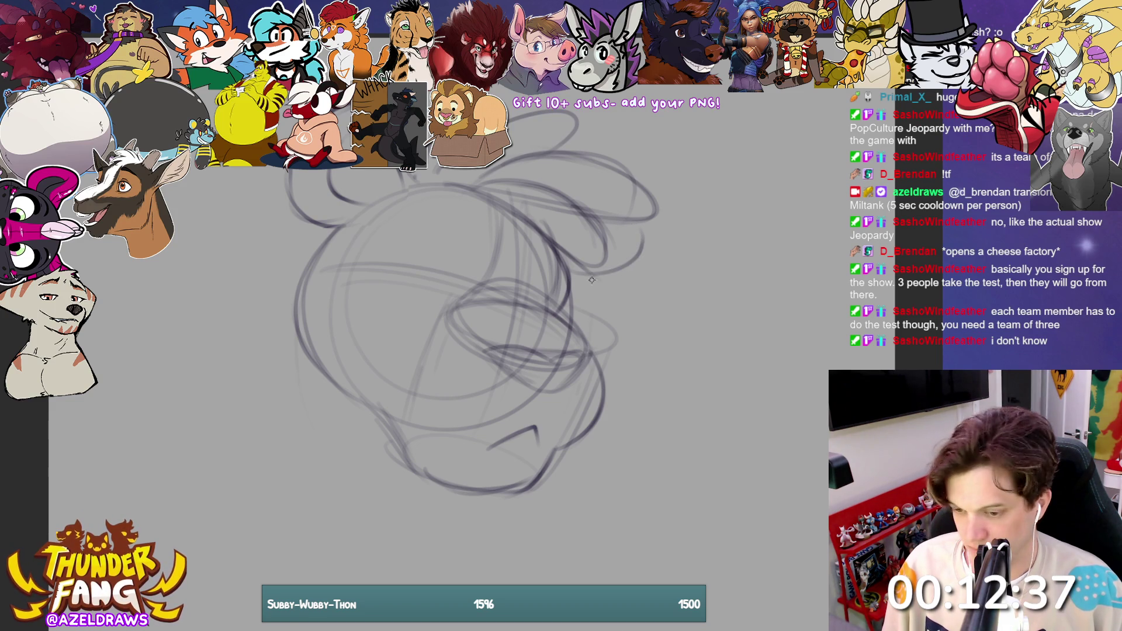
key("ctrl+z")
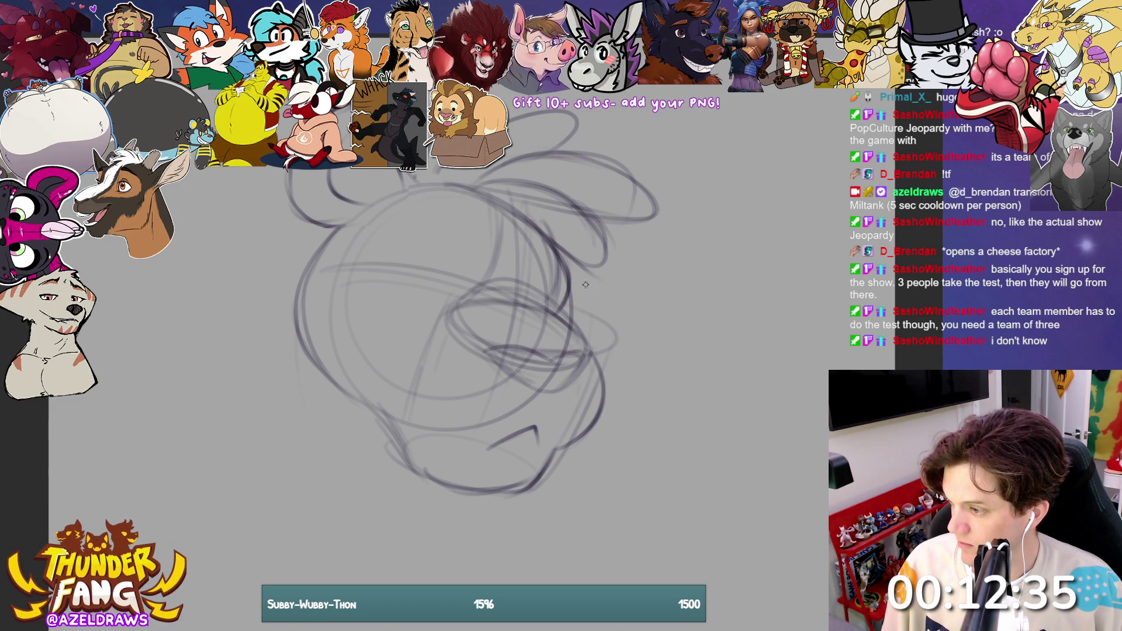
mouse_move(566, 281)
left_mouse_down()
mouse_move(634, 256)
mouse_move(591, 275)
mouse_move(606, 278)
mouse_move(631, 227)
left_mouse_up()
mouse_move(563, 269)
left_mouse_down()
mouse_move(559, 322)
mouse_move(602, 373)
left_mouse_up()
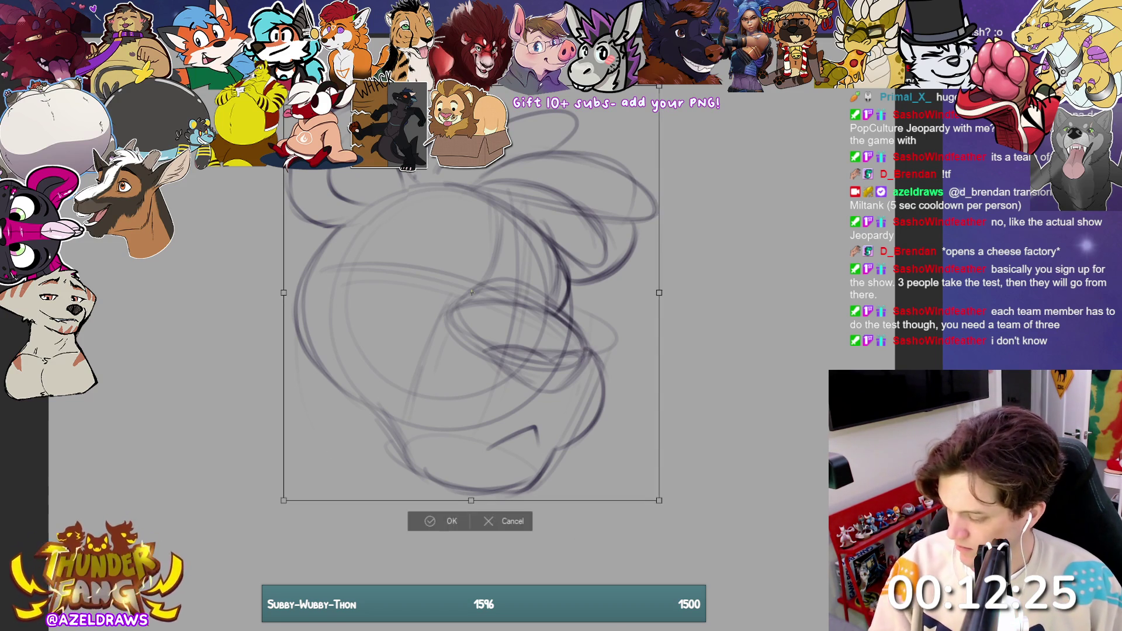
Step: Move the whole head sketch down and enlarge it with Ctrl+T
key("ctrl+t")
left_click_drag(320, 400, 320, 470)
key("Return")
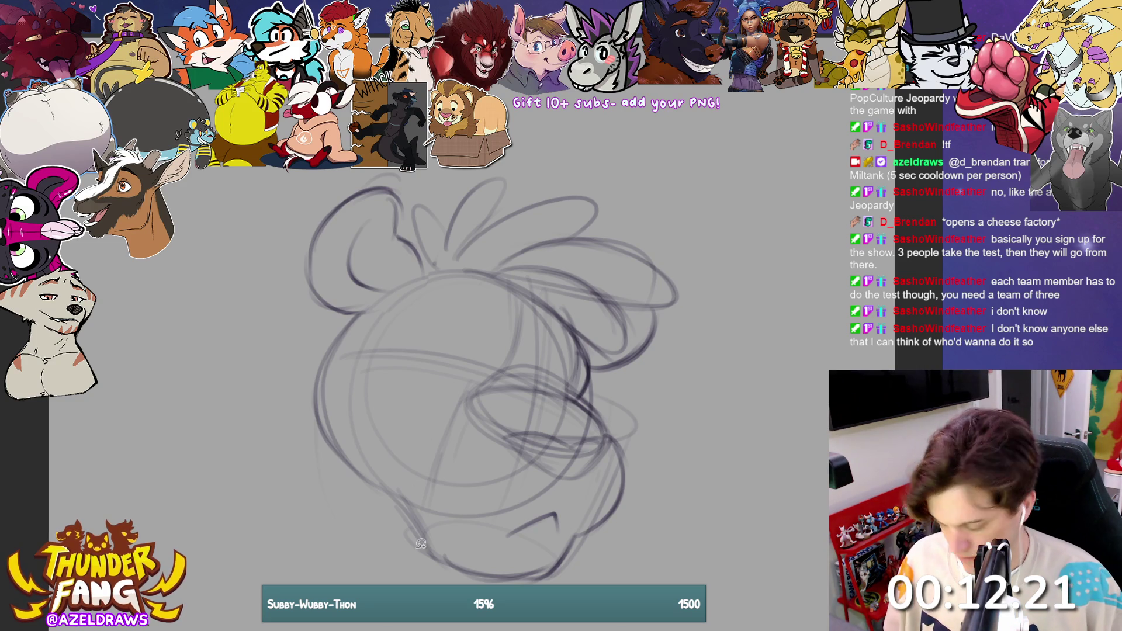
Step: Lasso the left part of the head, stretch it larger and nudge it down-right
mouse_move(367, 510)
left_mouse_down()
mouse_move(485, 374)
mouse_move(572, 390)
mouse_move(710, 223)
mouse_move(214, 433)
mouse_move(362, 510)
left_mouse_up()
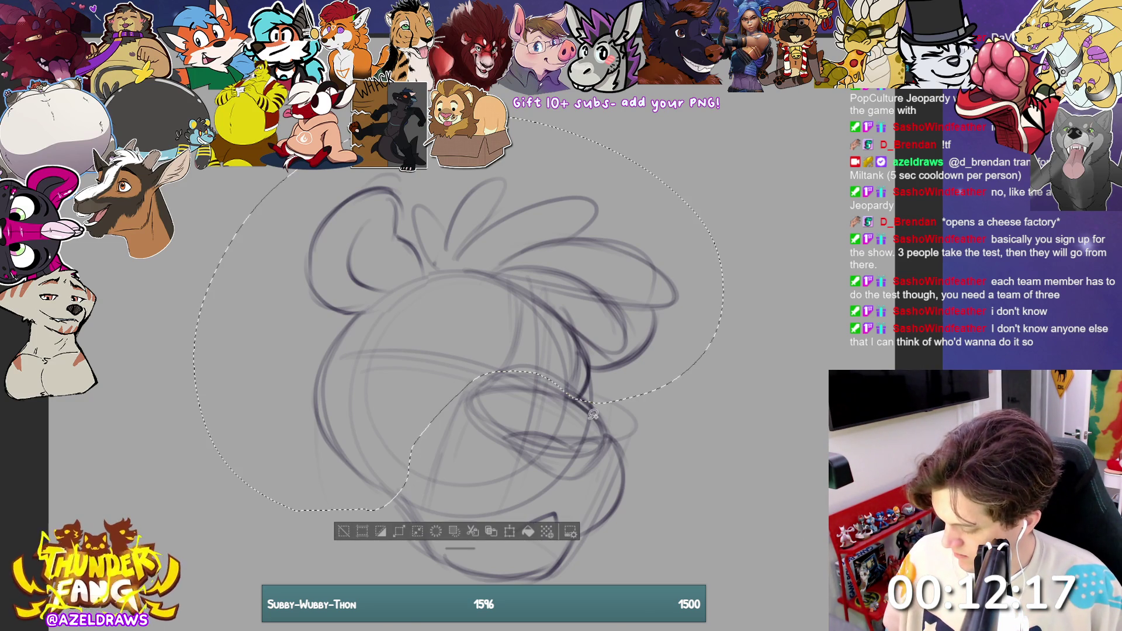
left_click(491, 531)
left_click_drag(195, 117, 143, 76)
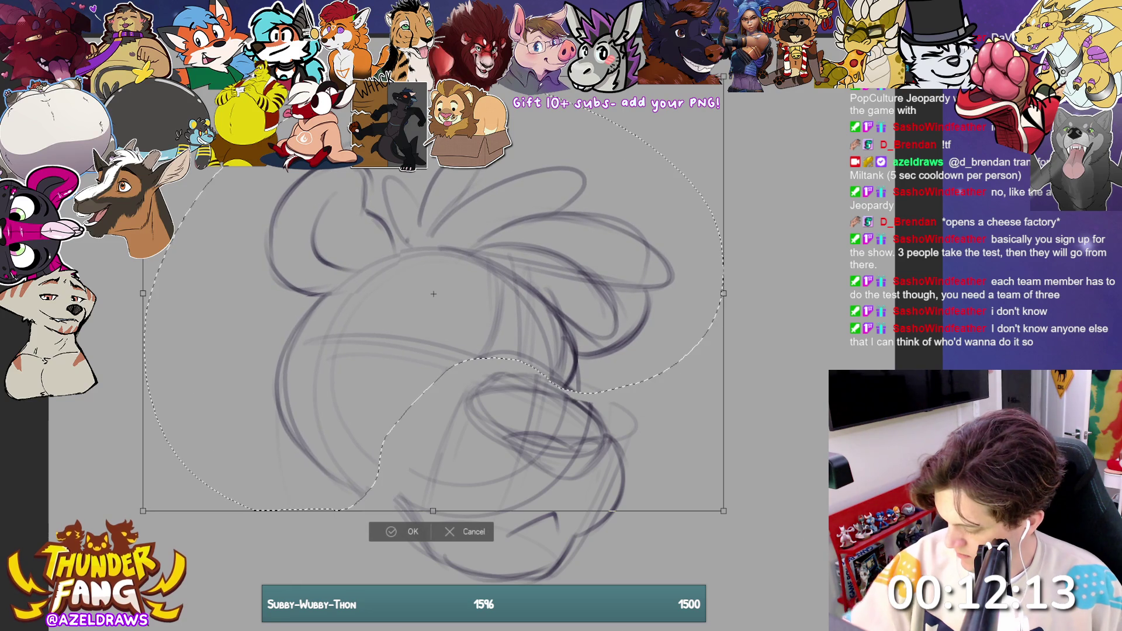
left_click_drag(469, 373, 476, 381)
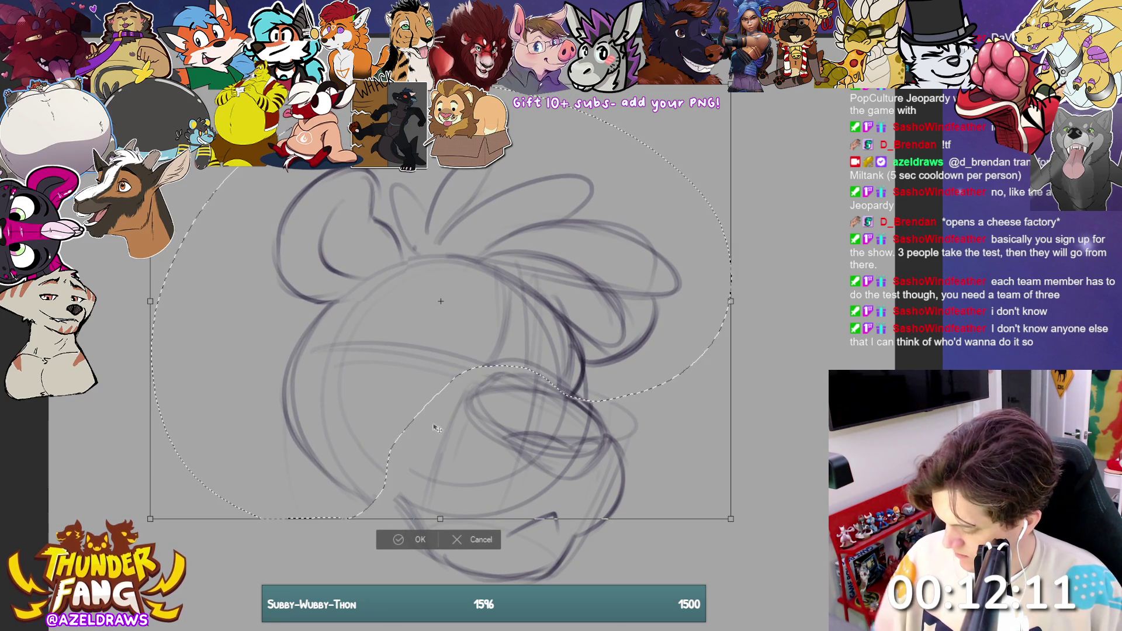
key("Return")
key("ctrl+d")
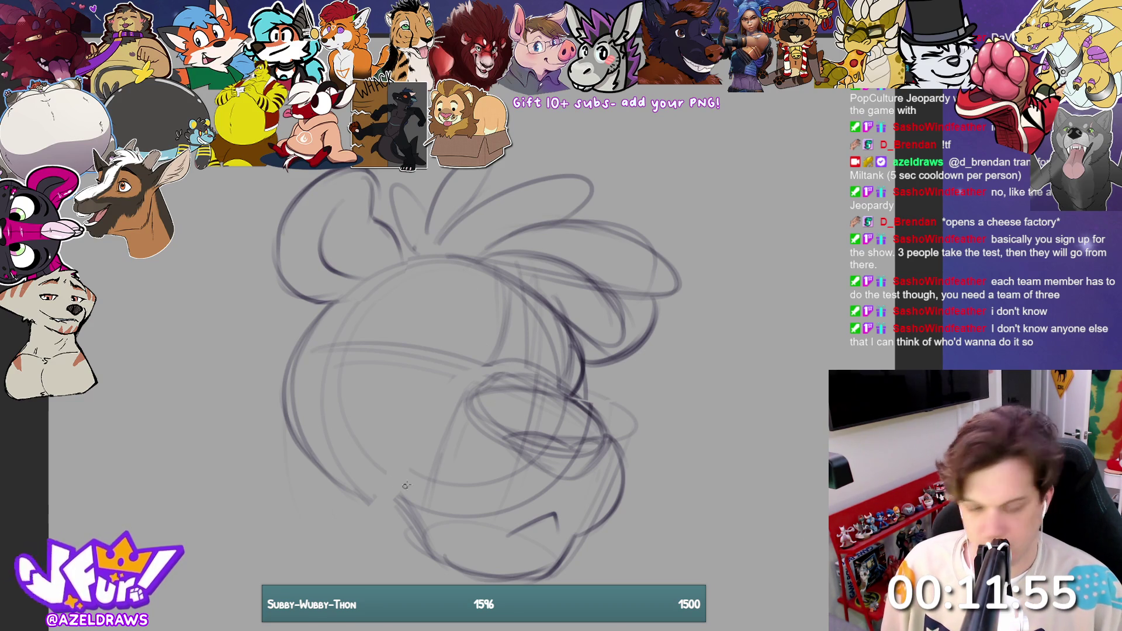
Step: Sketch the eye with a darker brow arc and a small loop beside it
mouse_move(453, 339)
left_mouse_down()
mouse_move(463, 361)
mouse_move(451, 328)
left_mouse_up()
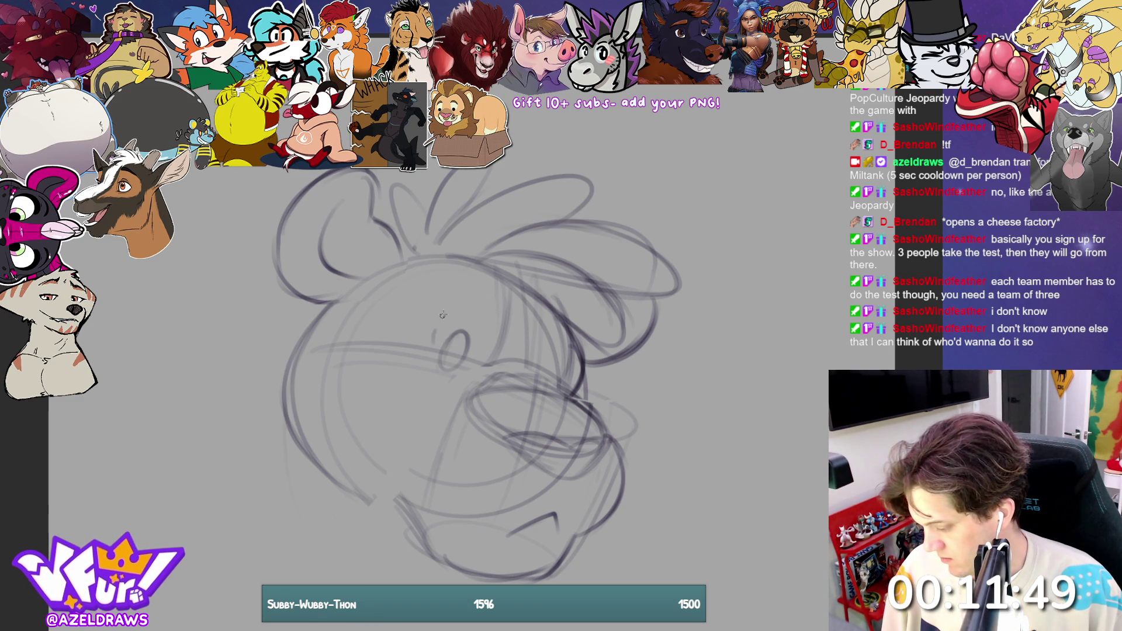
key("ctrl+z")
mouse_move(493, 318)
left_mouse_down()
mouse_move(476, 292)
mouse_move(427, 346)
left_mouse_up()
mouse_move(554, 369)
left_mouse_down()
mouse_move(547, 379)
mouse_move(553, 351)
mouse_move(576, 338)
left_mouse_up()
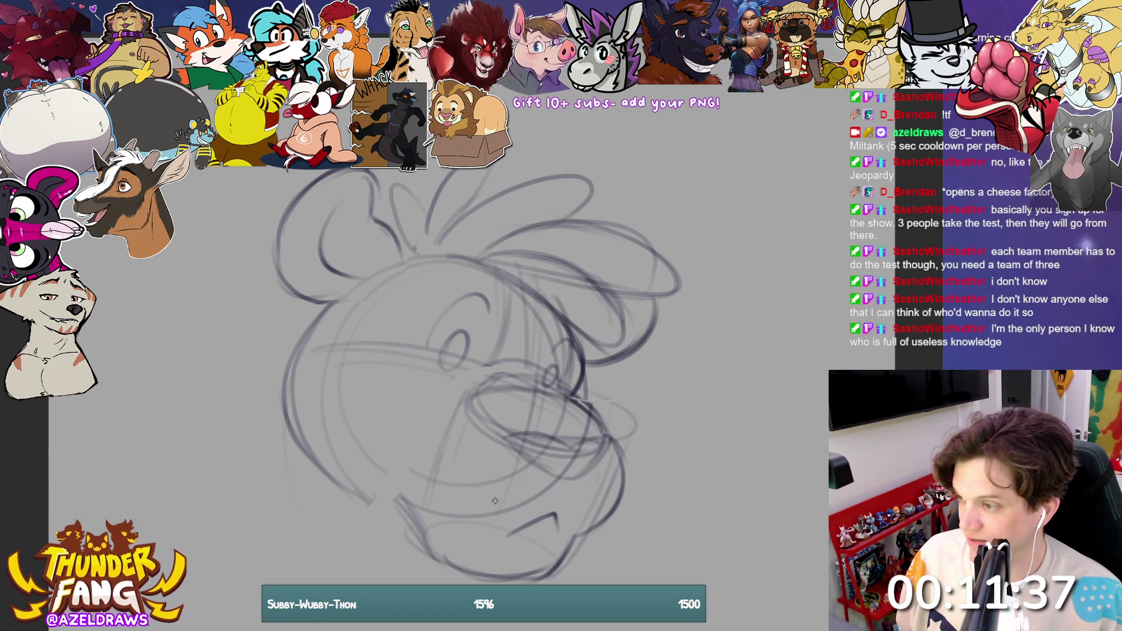
Step: Add a mouth mark, hatch the left cheek and sketch details around the mouth and jaw
mouse_move(518, 479)
left_mouse_down()
mouse_move(509, 484)
mouse_move(605, 493)
mouse_move(606, 504)
left_mouse_up()
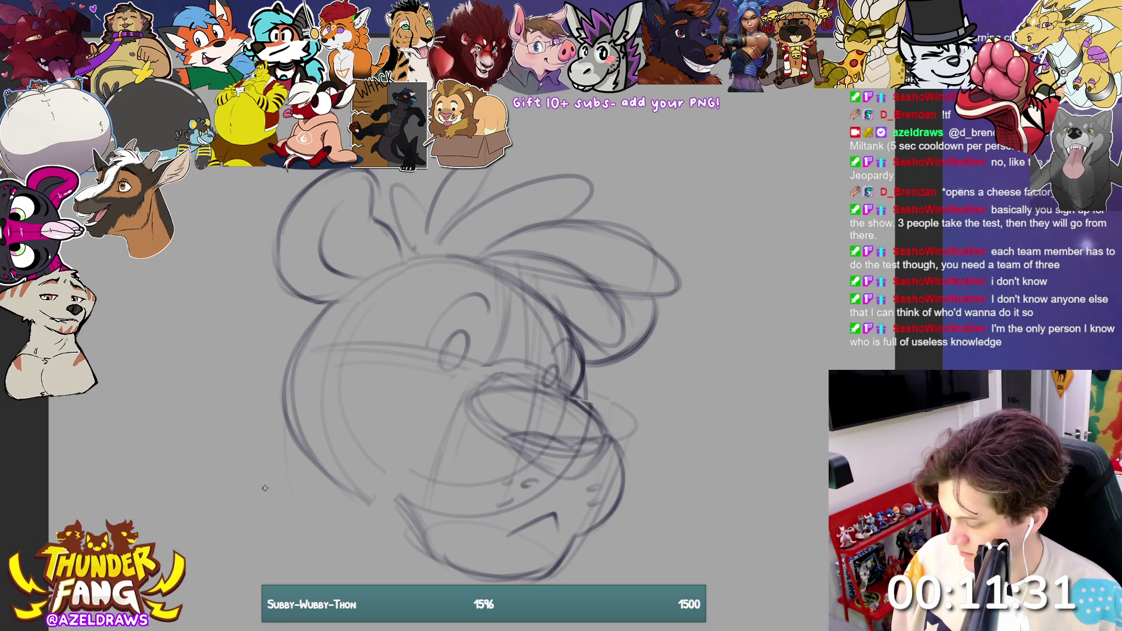
left_click_drag(367, 371, 372, 376)
left_click_drag(365, 377, 455, 391)
left_click_drag(354, 357, 391, 371)
mouse_move(590, 391)
left_mouse_down()
mouse_move(609, 398)
mouse_move(620, 422)
left_mouse_up()
mouse_move(259, 242)
left_mouse_down()
mouse_move(247, 253)
mouse_move(331, 214)
mouse_move(360, 239)
mouse_move(377, 238)
left_mouse_up()
Step: Hatch along the right cheek edge with three strokes
left_click_drag(573, 306, 640, 310)
left_click_drag(587, 316, 657, 328)
left_click_drag(623, 331, 682, 347)
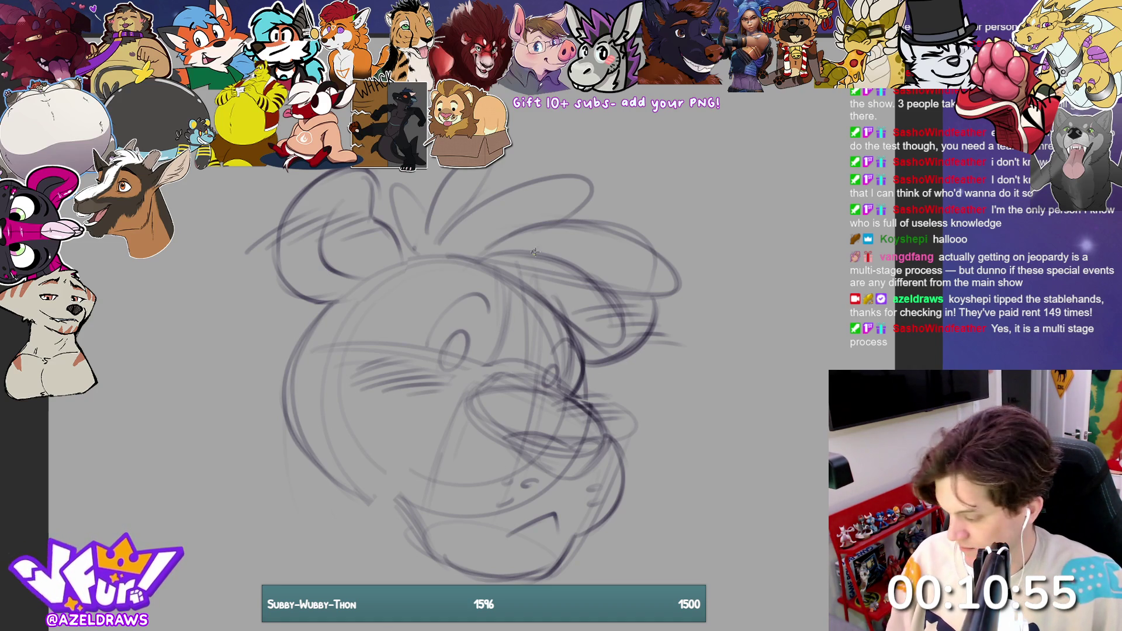
Step: Add short strokes beside the eye and darken the inner ear lines
left_click_drag(435, 292, 507, 274)
mouse_move(568, 318)
left_mouse_down()
mouse_move(554, 320)
mouse_move(586, 345)
left_mouse_up()
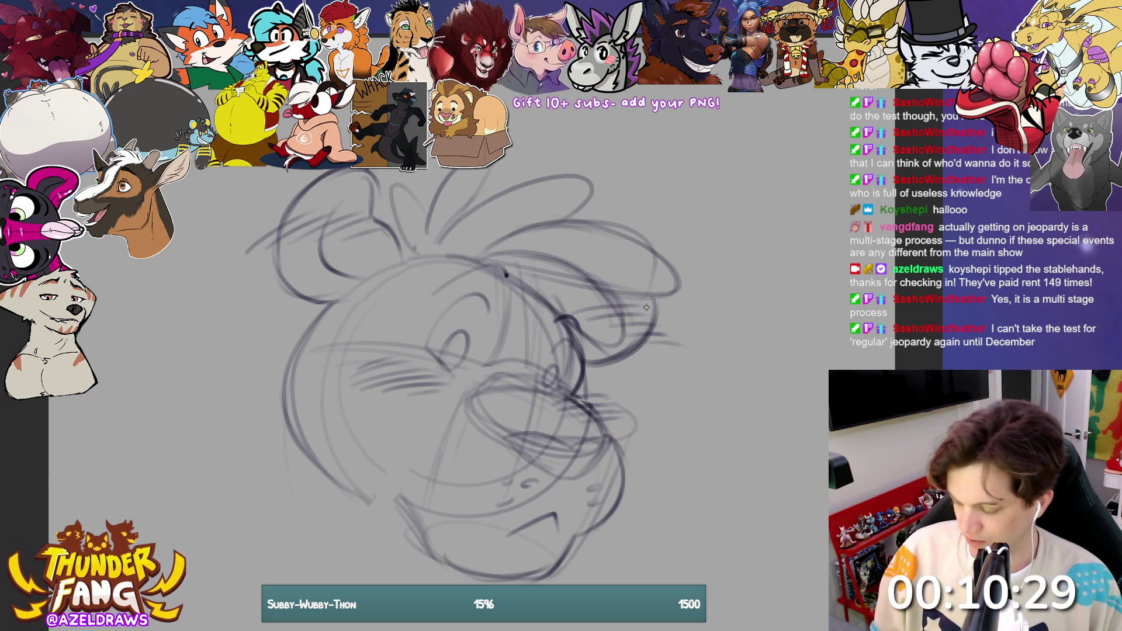
mouse_move(403, 247)
left_mouse_down()
mouse_move(387, 184)
mouse_move(404, 220)
left_mouse_up()
left_click_drag(450, 173, 426, 241)
left_click_drag(497, 162, 438, 240)
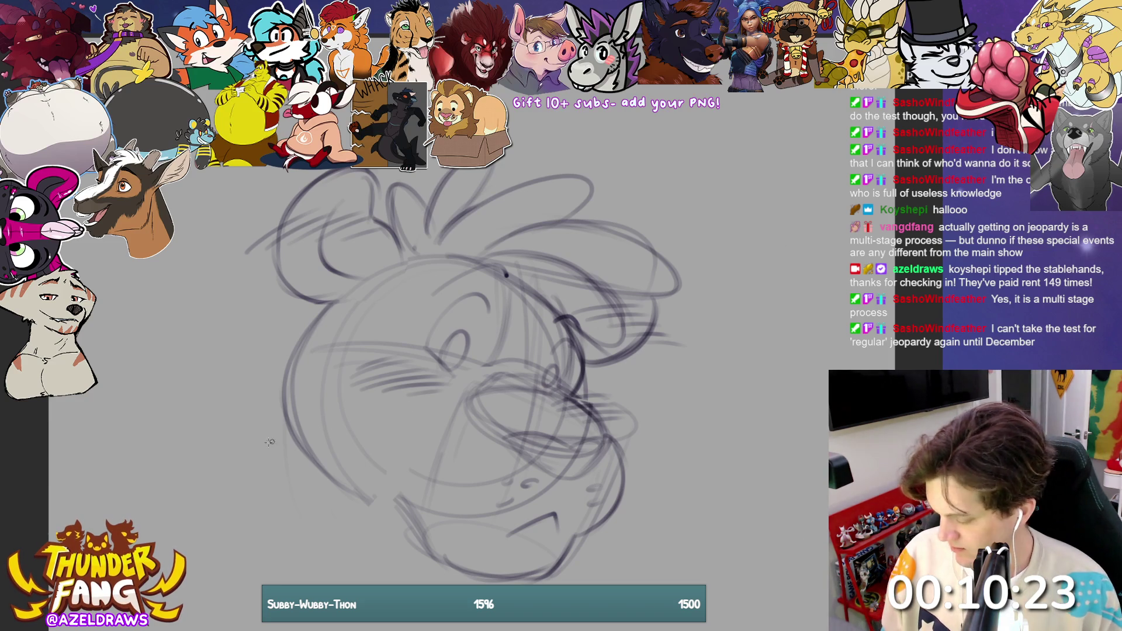
Step: Draw a rounded cheek shape, a small oval below it and extra lines on the left side
mouse_move(313, 339)
left_mouse_down()
mouse_move(298, 377)
mouse_move(358, 357)
mouse_move(293, 374)
left_mouse_up()
mouse_move(336, 409)
left_mouse_down()
mouse_move(319, 436)
mouse_move(348, 406)
left_mouse_up()
left_click_drag(382, 359, 353, 383)
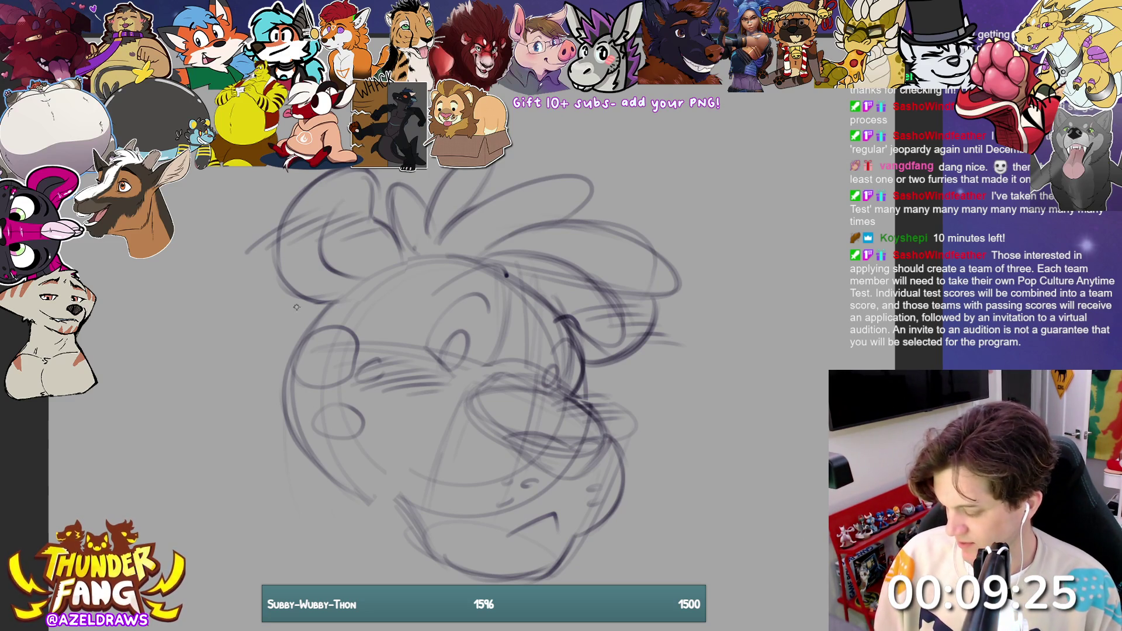
Step: Draw three whiskers extending right from the cheek, then fade the sketch to light lines
left_click_drag(684, 465, 635, 472)
key("ctrl+z")
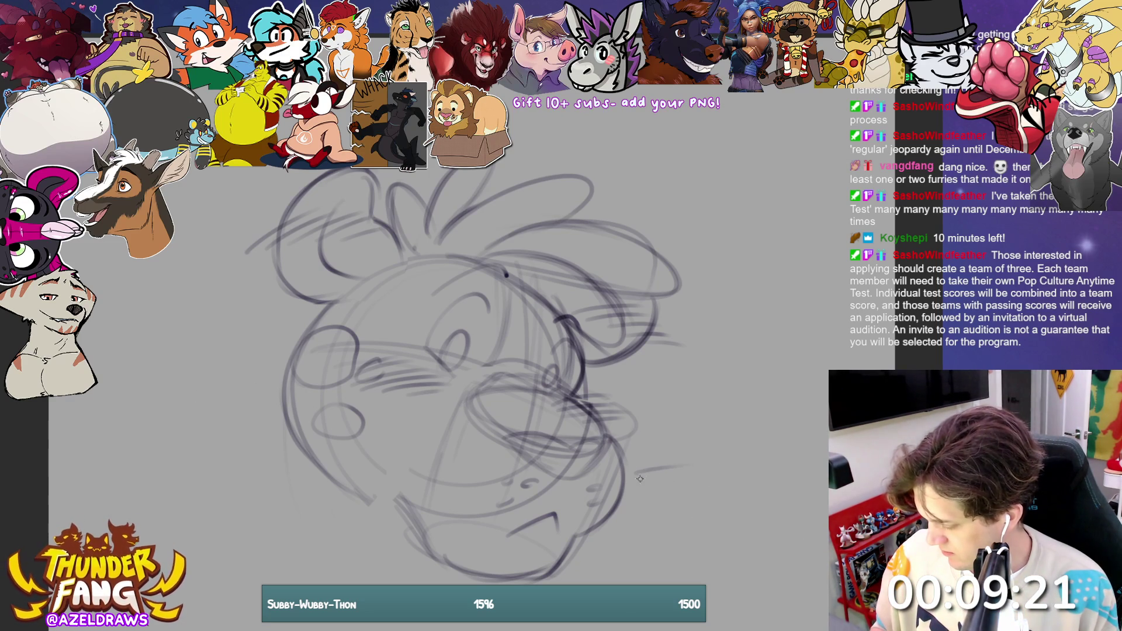
key("ctrl+z")
left_click_drag(736, 495, 643, 475)
left_click_drag(690, 513, 637, 480)
left_click_drag(707, 450, 642, 468)
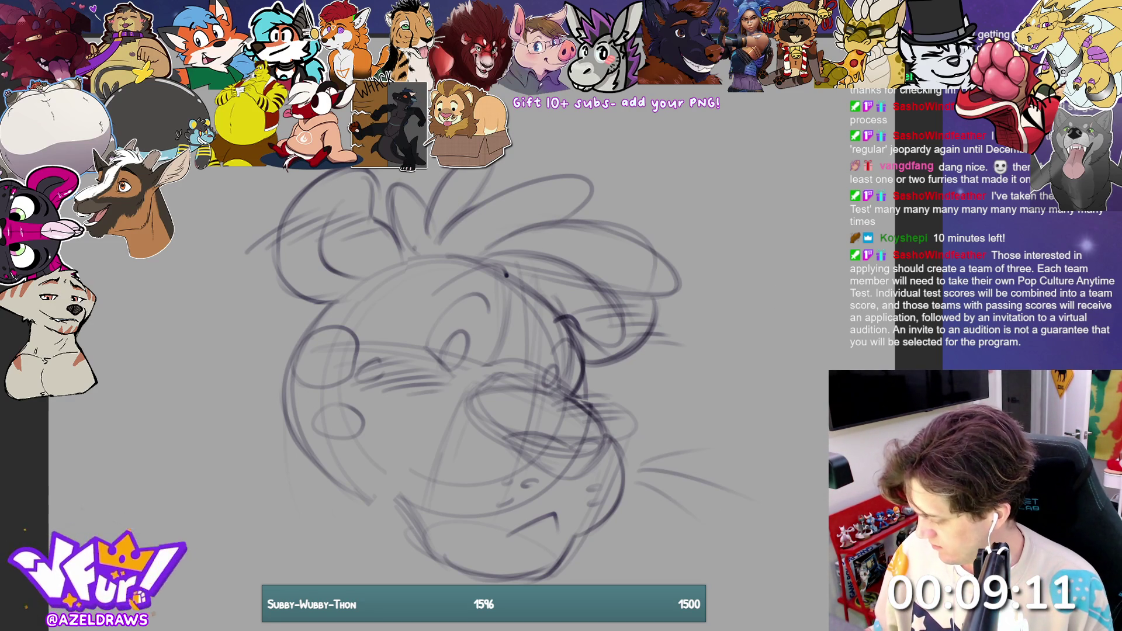
key("5")
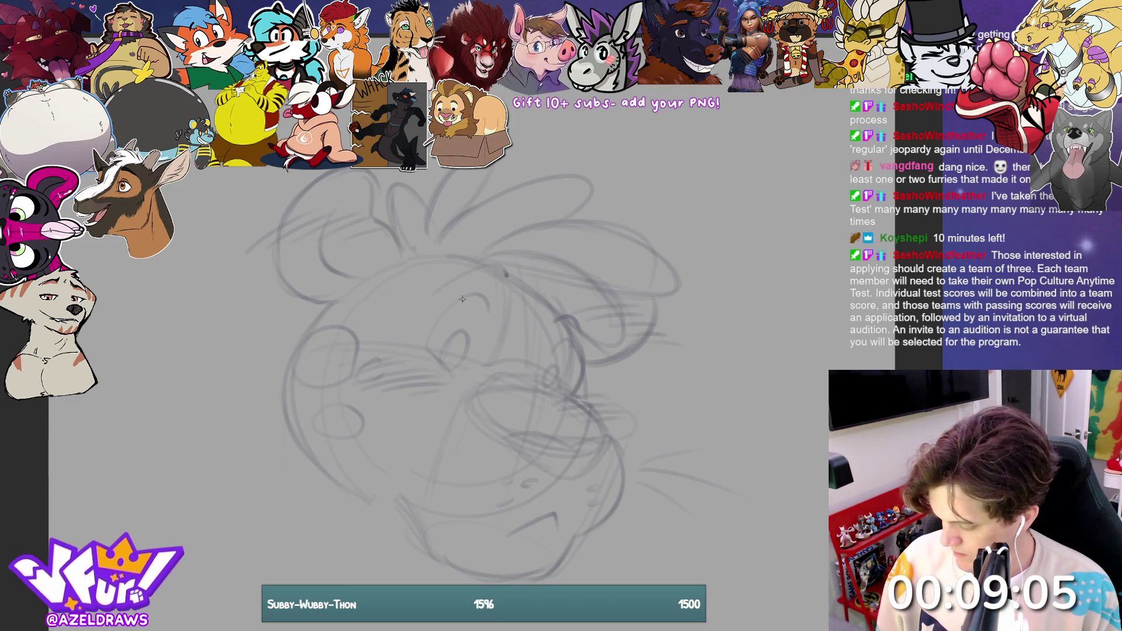
Step: Ink the left ear's outline and inner curve, then the head's left side
left_click_drag(371, 215, 401, 263)
mouse_move(371, 215)
left_mouse_down()
mouse_move(365, 171)
mouse_move(287, 215)
mouse_move(314, 301)
mouse_move(331, 300)
left_mouse_up()
mouse_move(332, 203)
left_mouse_down()
mouse_move(325, 225)
mouse_move(354, 279)
left_mouse_up()
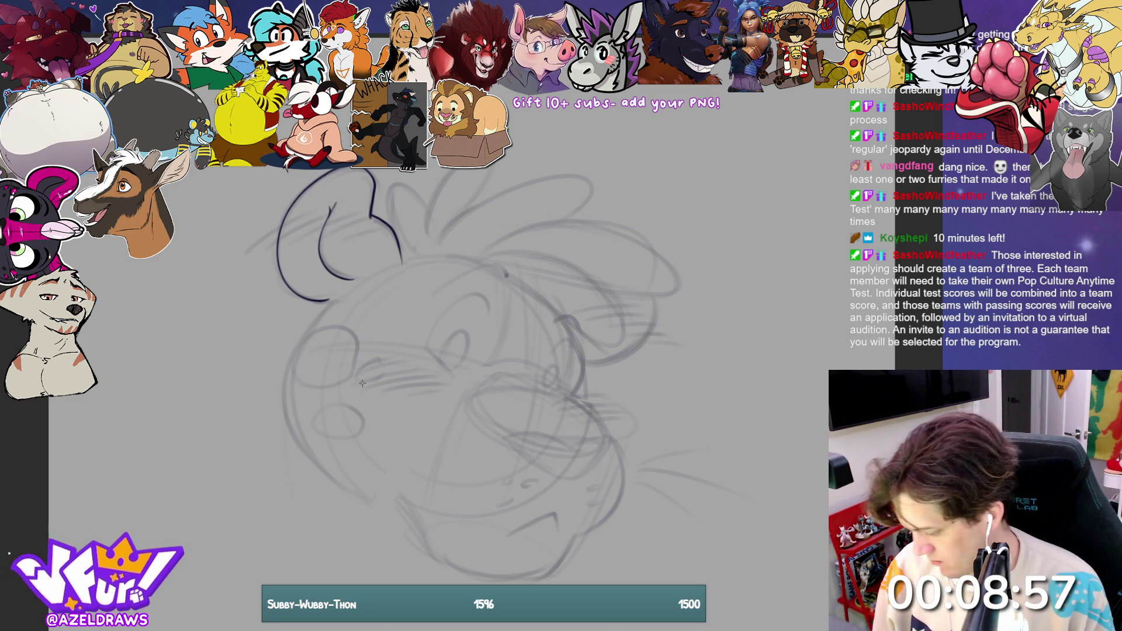
left_click_drag(316, 303, 339, 304)
left_click_drag(401, 249, 410, 278)
mouse_move(324, 303)
left_mouse_down()
mouse_move(294, 339)
mouse_move(361, 490)
mouse_move(403, 495)
left_mouse_up()
Step: Ink the right ear's outline and outer edge, retrying the rejected strokes
mouse_move(404, 262)
left_mouse_down()
mouse_move(417, 248)
mouse_move(401, 181)
mouse_move(428, 222)
mouse_move(454, 170)
mouse_move(473, 213)
mouse_move(456, 171)
mouse_move(458, 214)
mouse_move(508, 188)
mouse_move(593, 193)
mouse_move(561, 219)
left_mouse_up()
key("ctrl+z")
key("ctrl+z")
key("ctrl+z")
mouse_move(444, 233)
left_mouse_down()
mouse_move(552, 178)
mouse_move(596, 202)
mouse_move(566, 220)
left_mouse_up()
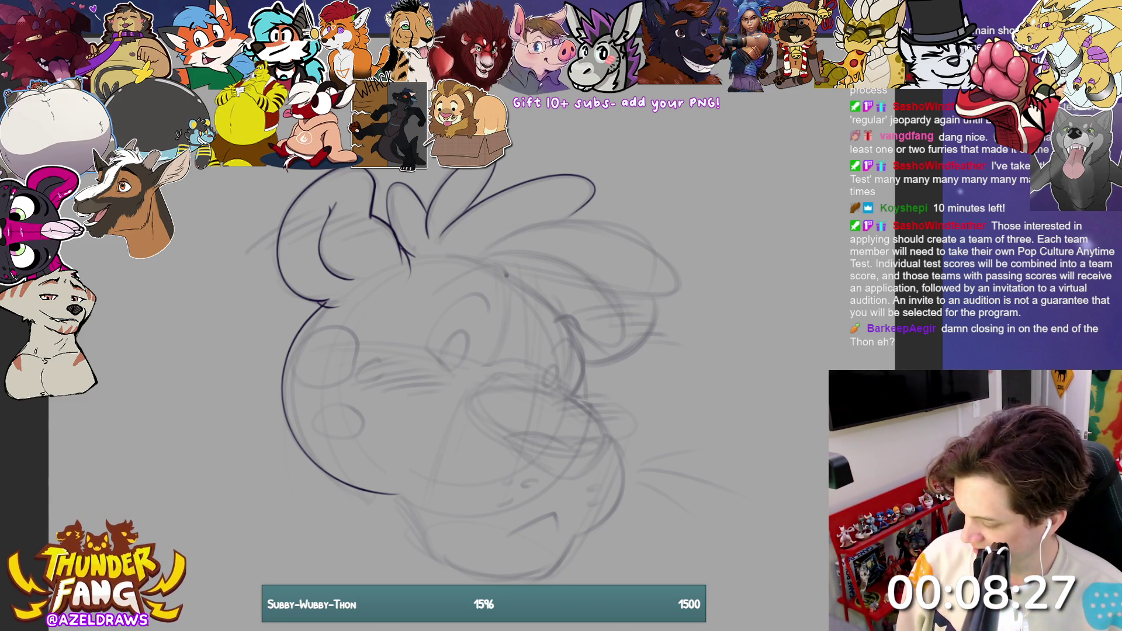
mouse_move(477, 259)
left_mouse_down()
mouse_move(616, 286)
mouse_move(631, 335)
left_mouse_up()
key("ctrl+z")
mouse_move(496, 267)
left_mouse_down()
mouse_move(558, 316)
mouse_move(626, 337)
mouse_move(580, 272)
mouse_move(487, 256)
mouse_move(573, 328)
mouse_move(617, 336)
mouse_move(449, 275)
mouse_move(552, 309)
mouse_move(619, 353)
mouse_move(468, 272)
left_mouse_up()
key("ctrl+z")
key("ctrl+z")
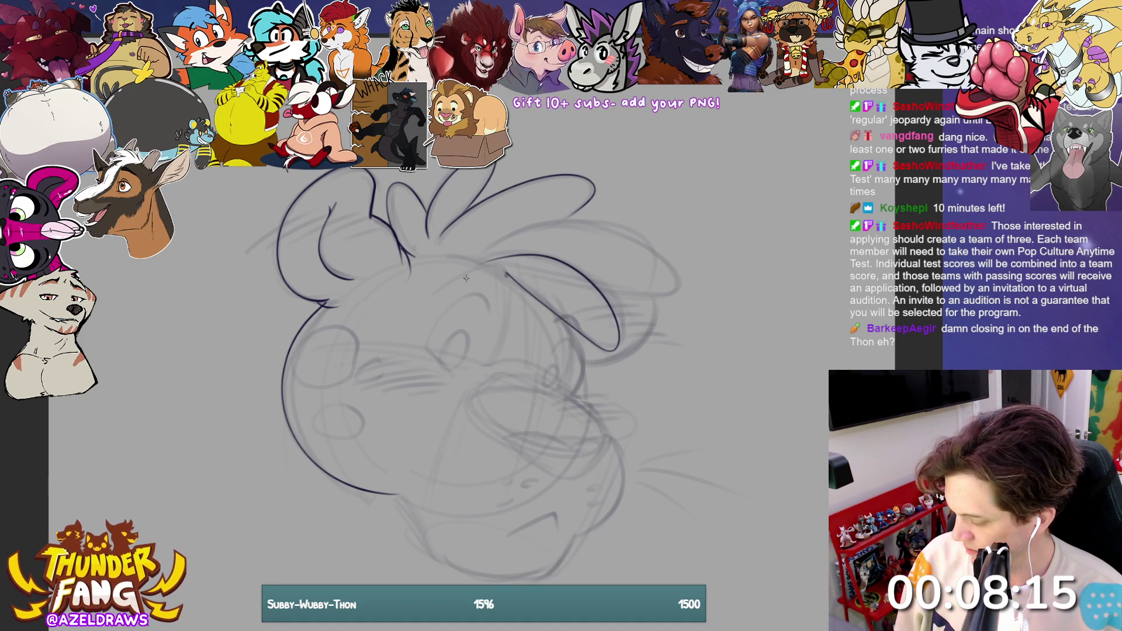
mouse_move(599, 291)
left_mouse_down()
mouse_move(681, 280)
mouse_move(478, 250)
left_mouse_up()
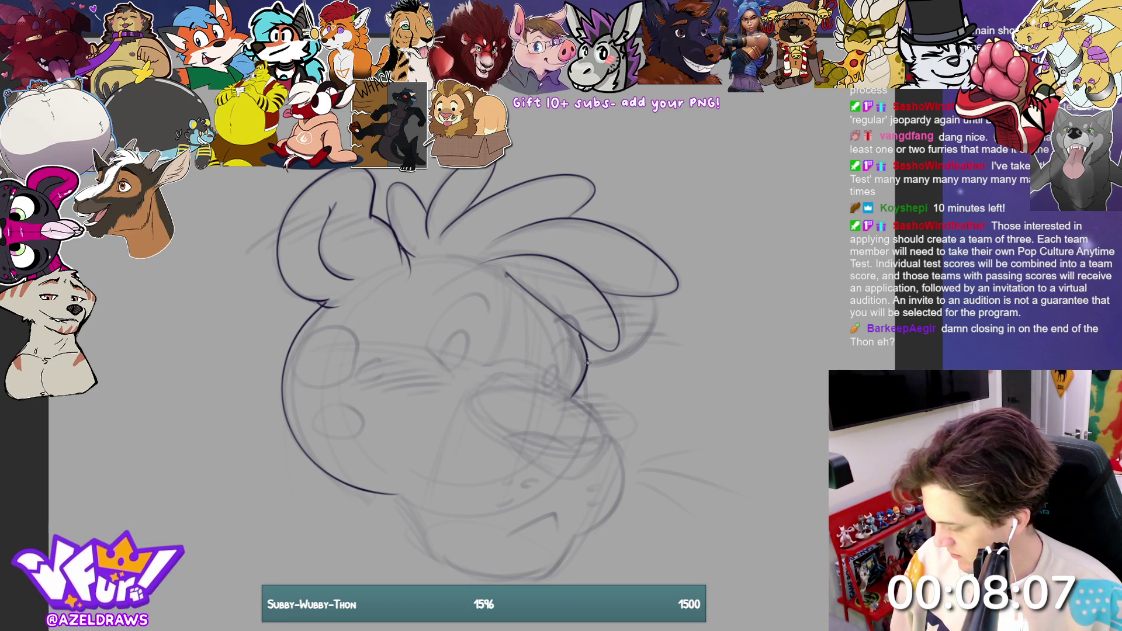
left_click_drag(639, 349, 656, 295)
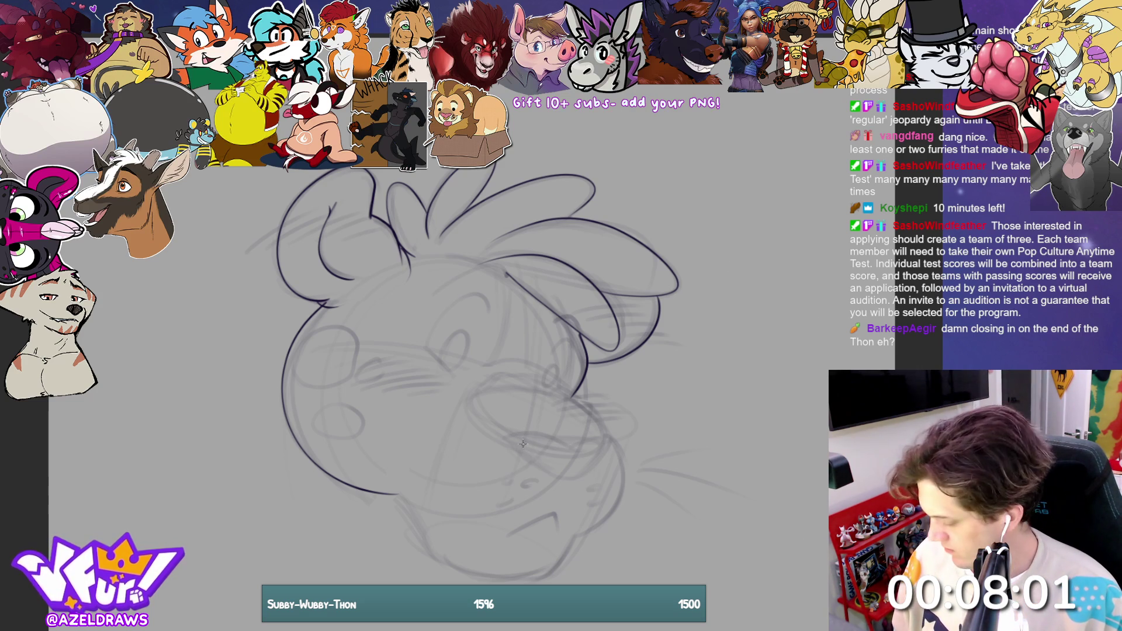
Step: Ink the nose top and underside, the mouth line, cheek line and chin curve
left_click_drag(510, 439, 589, 463)
mouse_move(510, 448)
left_mouse_down()
mouse_move(552, 479)
mouse_move(581, 477)
left_mouse_up()
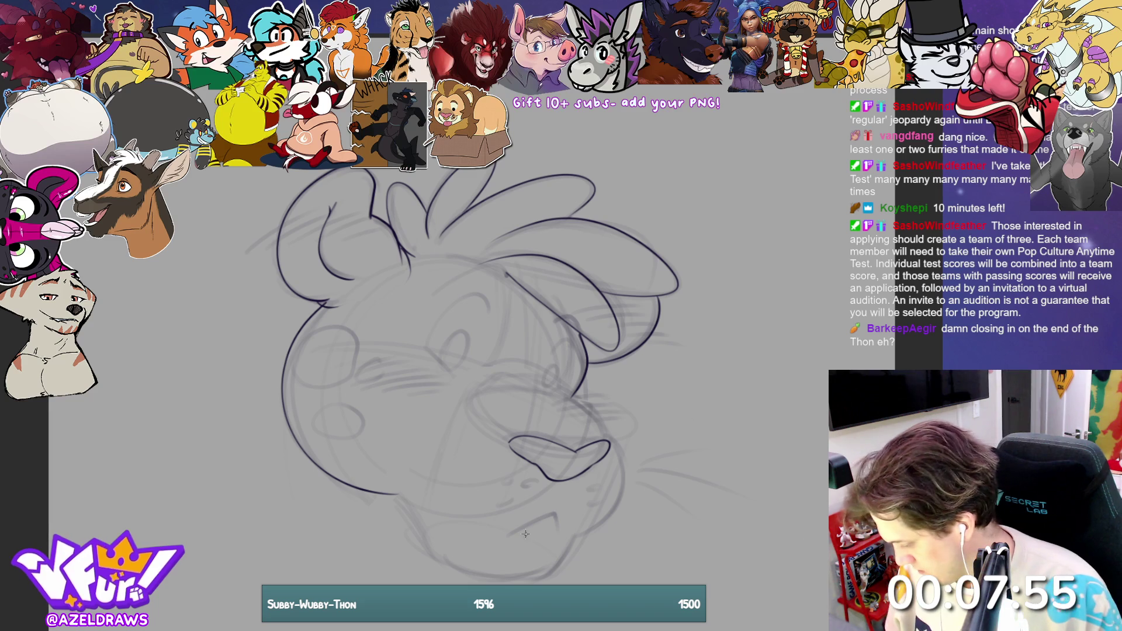
left_click_drag(556, 516, 510, 537)
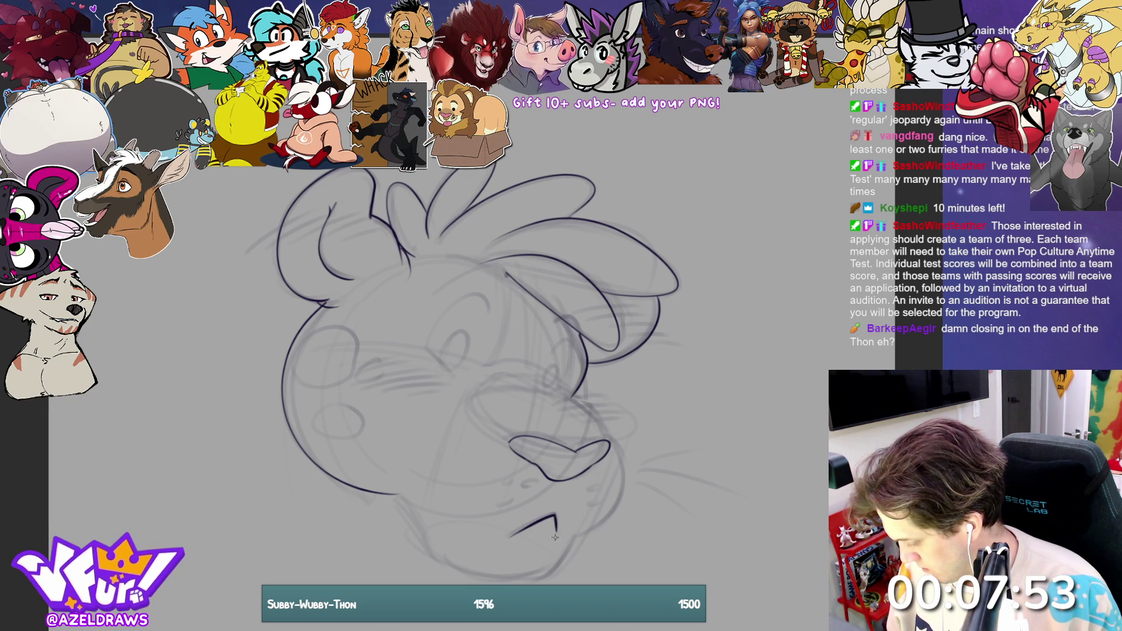
left_click_drag(613, 449, 621, 515)
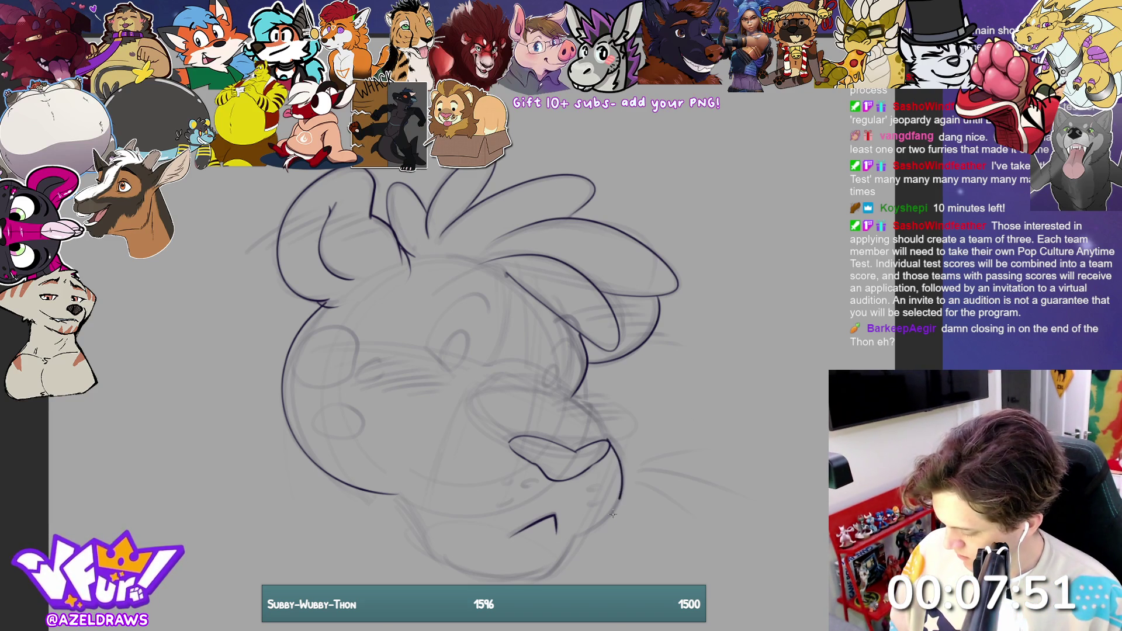
mouse_move(405, 506)
left_mouse_down()
mouse_move(454, 571)
mouse_move(538, 577)
mouse_move(576, 536)
left_mouse_up()
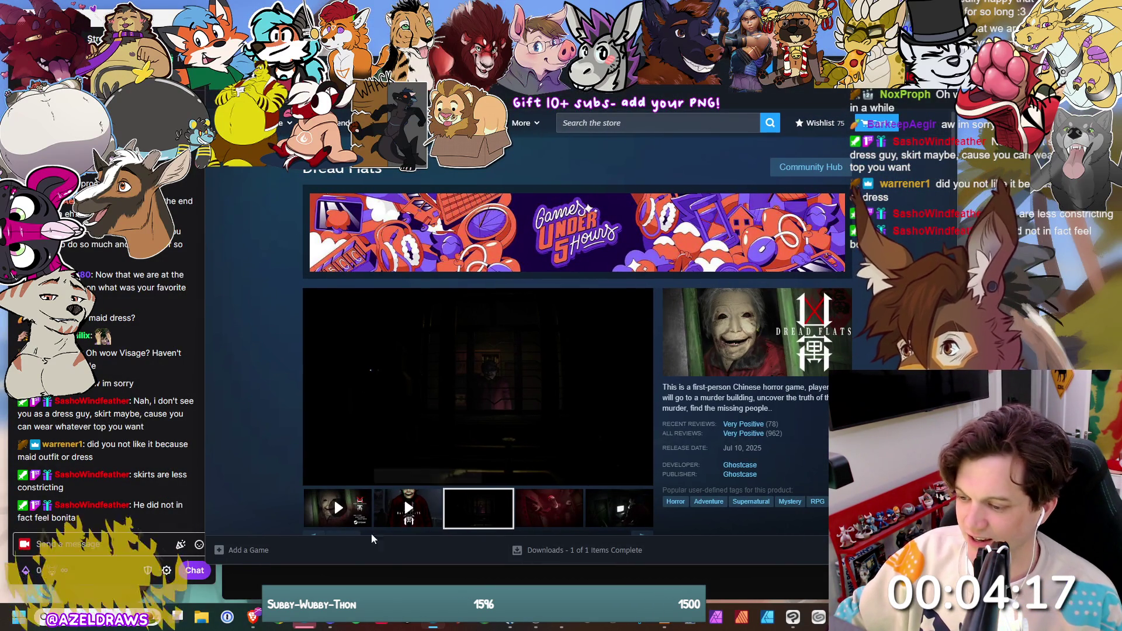
Step: Start the Dread Flats trailer, pause it and switch it to full screen
left_click(316, 517)
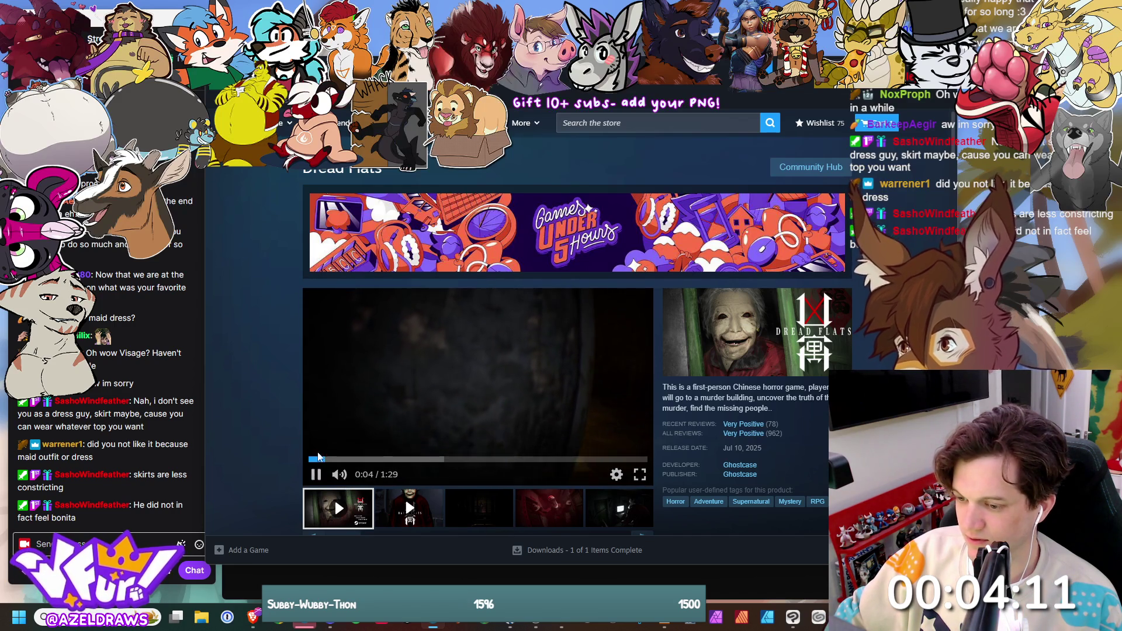
left_click(316, 475)
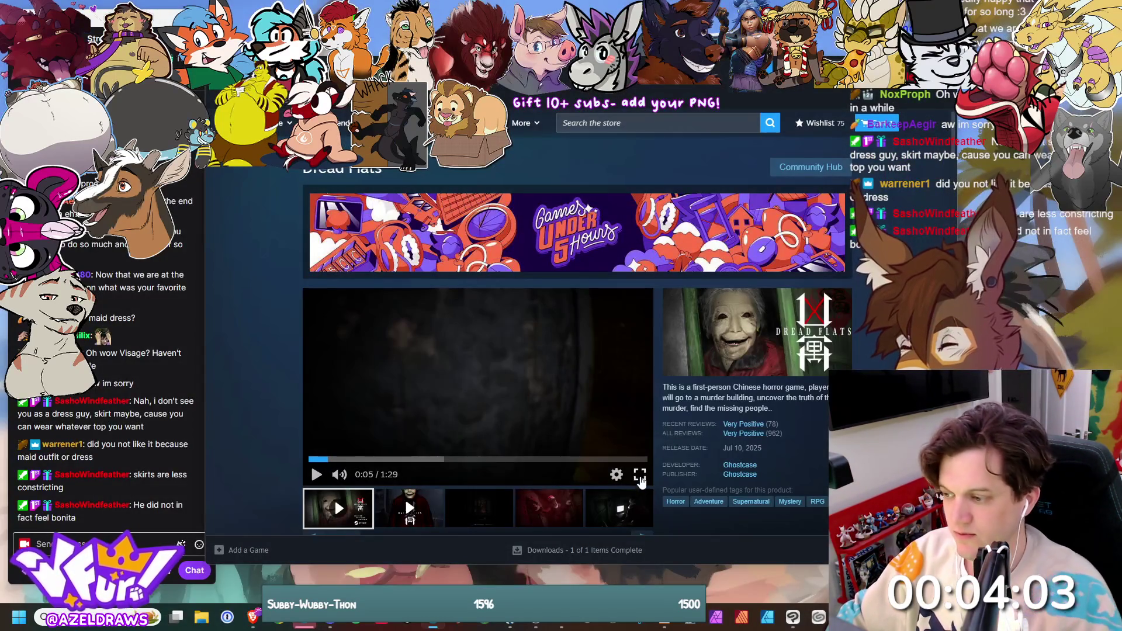
left_click(638, 484)
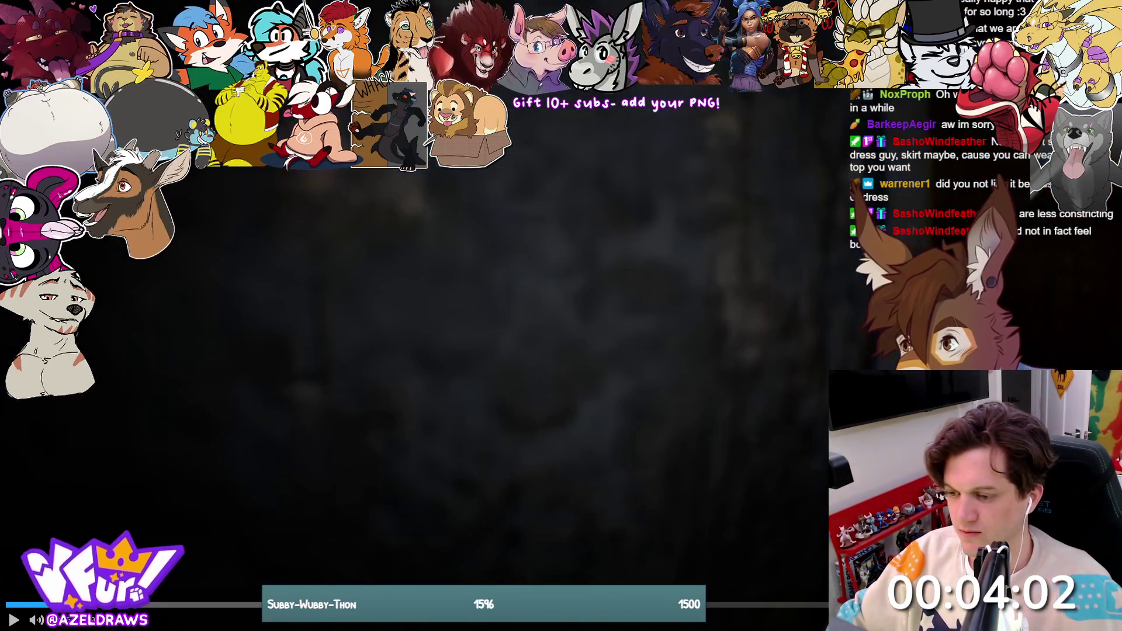
Step: Resume the full-screen Dread Flats trailer and watch it through
left_click(13, 620)
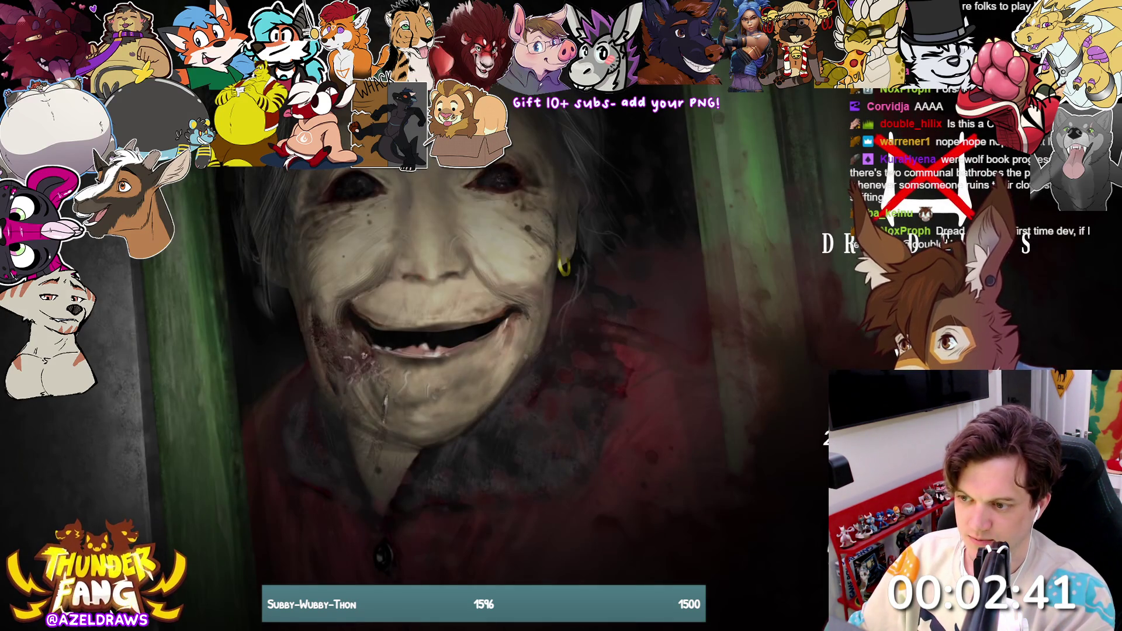
mouse_move(306, 265)
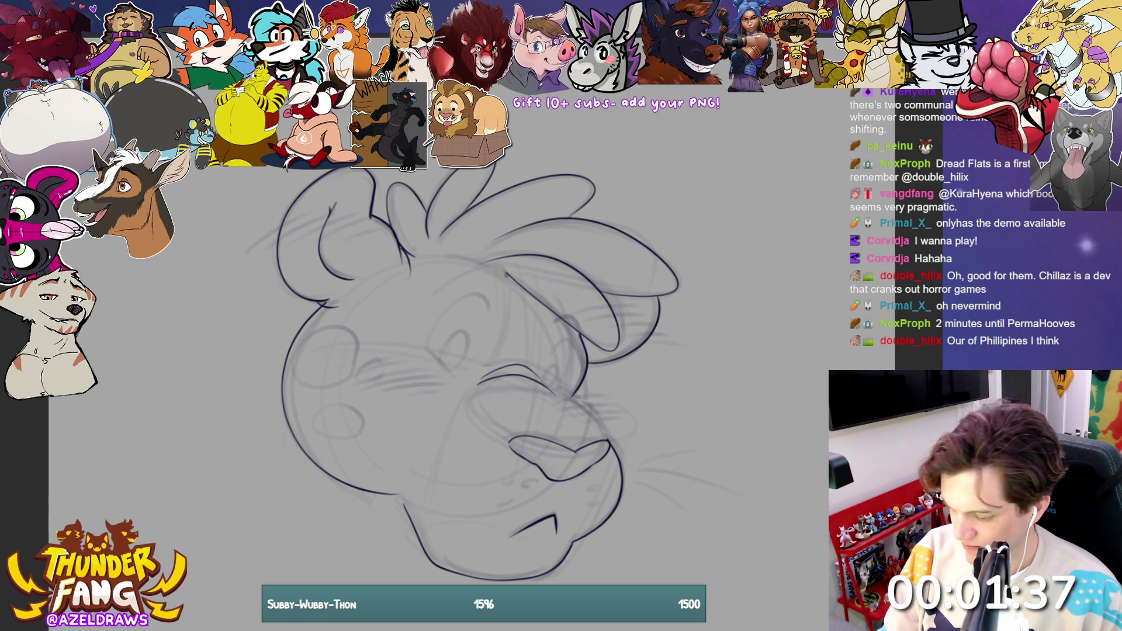
Step: Ink the muzzle line from eye to nose and the left eye's oval, redoing the oval once
left_click_drag(549, 387, 608, 436)
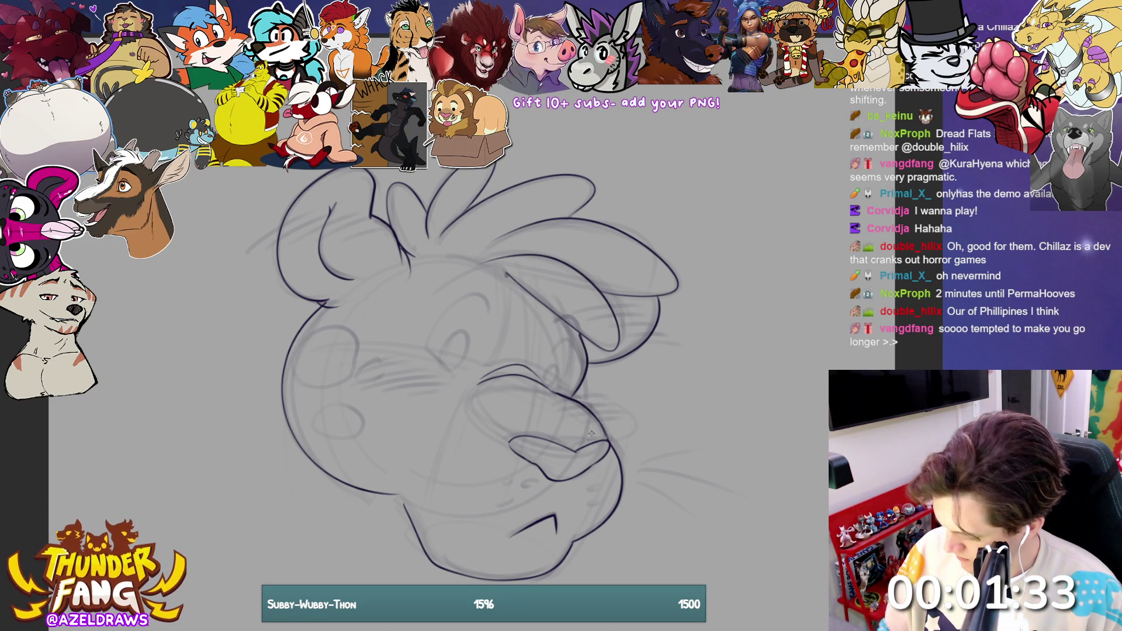
mouse_move(455, 371)
left_mouse_down()
mouse_move(466, 354)
mouse_move(442, 346)
mouse_move(449, 334)
mouse_move(443, 370)
left_mouse_up()
key("ctrl+z")
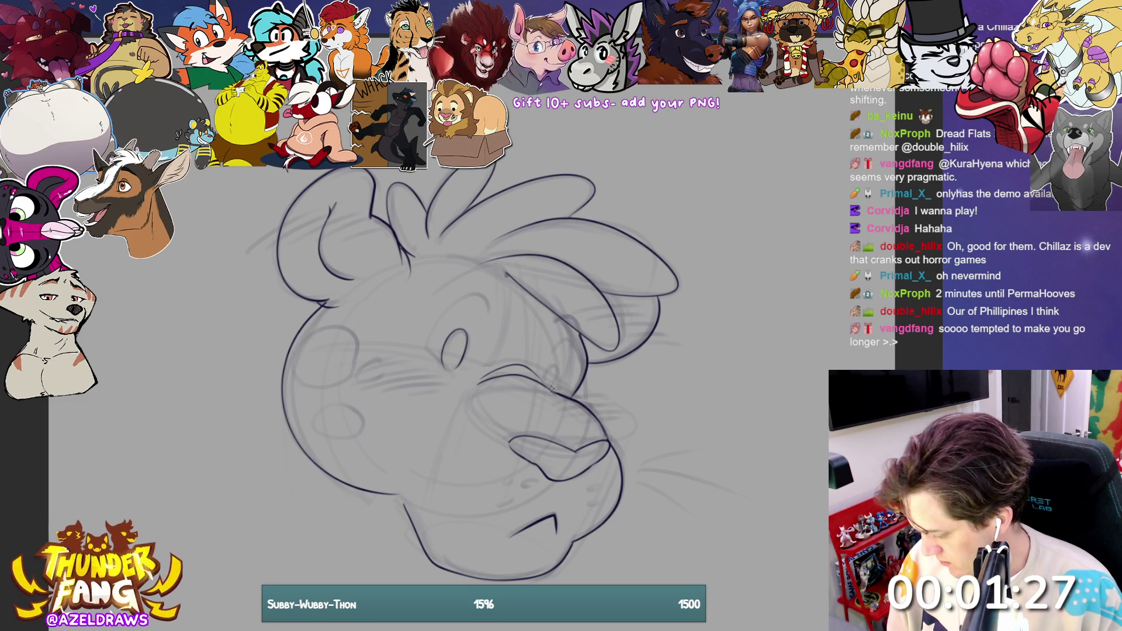
left_click_drag(556, 391, 558, 361)
Step: Ink the lid arching over the left eye after retries, the right eye curve, and the left eye's edge
mouse_move(433, 332)
left_mouse_down()
mouse_move(450, 309)
mouse_move(490, 319)
left_mouse_up()
key("ctrl+z")
mouse_move(427, 337)
left_mouse_down()
mouse_move(447, 310)
mouse_move(491, 292)
mouse_move(488, 317)
left_mouse_up()
key("ctrl+z")
mouse_move(426, 342)
left_mouse_down()
mouse_move(447, 310)
mouse_move(488, 314)
left_mouse_up()
mouse_move(555, 347)
left_mouse_down()
mouse_move(579, 349)
mouse_move(562, 390)
left_mouse_up()
left_click_drag(428, 350, 447, 374)
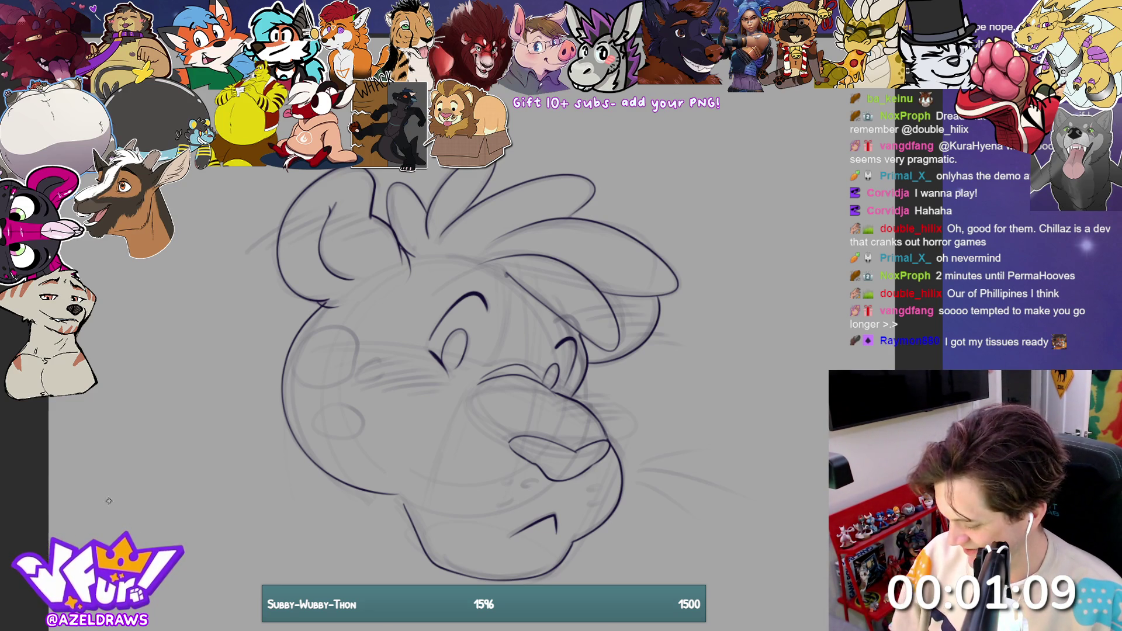
Step: Ink the brow line above the eyes and redraw the right eye's outer curve darker
left_click_drag(441, 292, 510, 270)
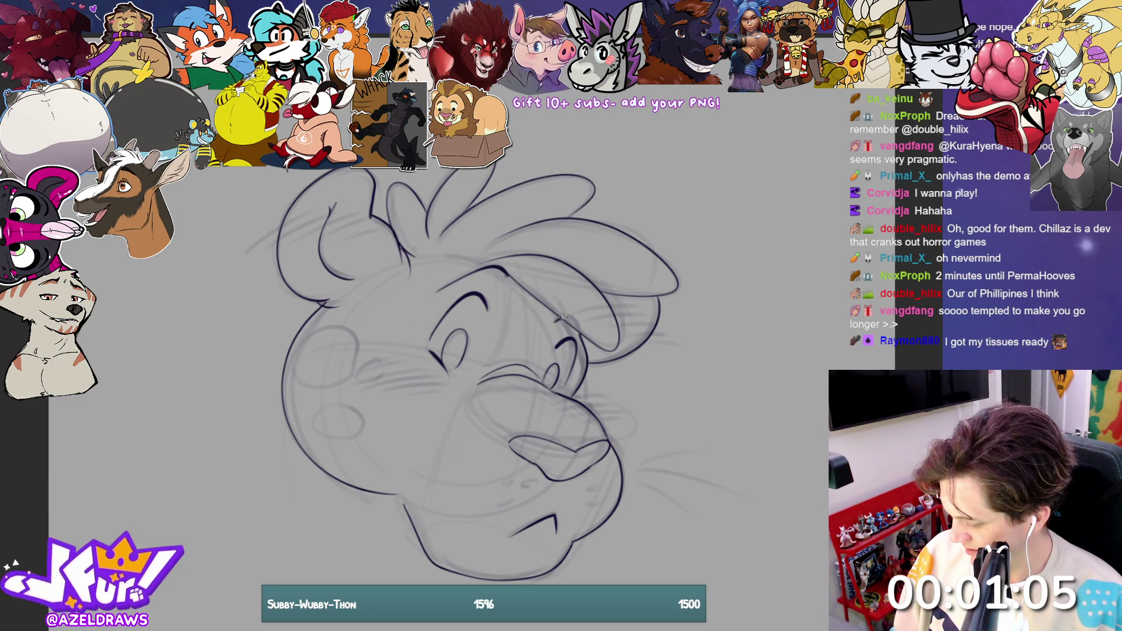
left_click_drag(556, 314, 582, 356)
left_click_drag(555, 316, 577, 352)
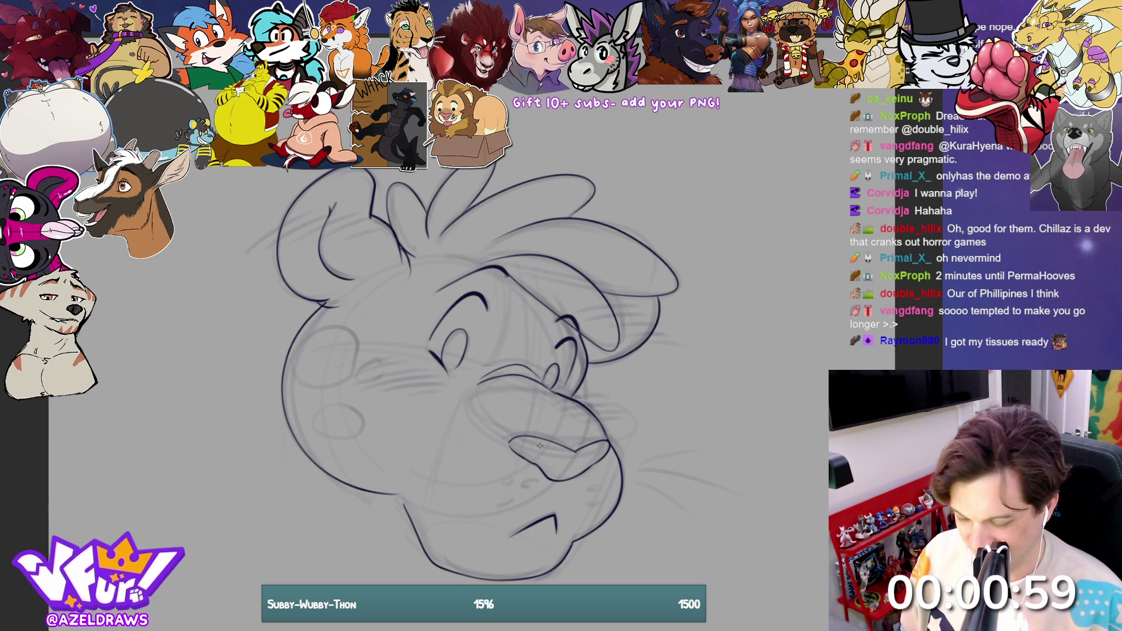
Step: Dot freckles below the nose and on the right cheek, then stroke three whiskers on the right cheek
mouse_move(510, 477)
left_mouse_down()
mouse_move(533, 481)
mouse_move(499, 496)
left_mouse_up()
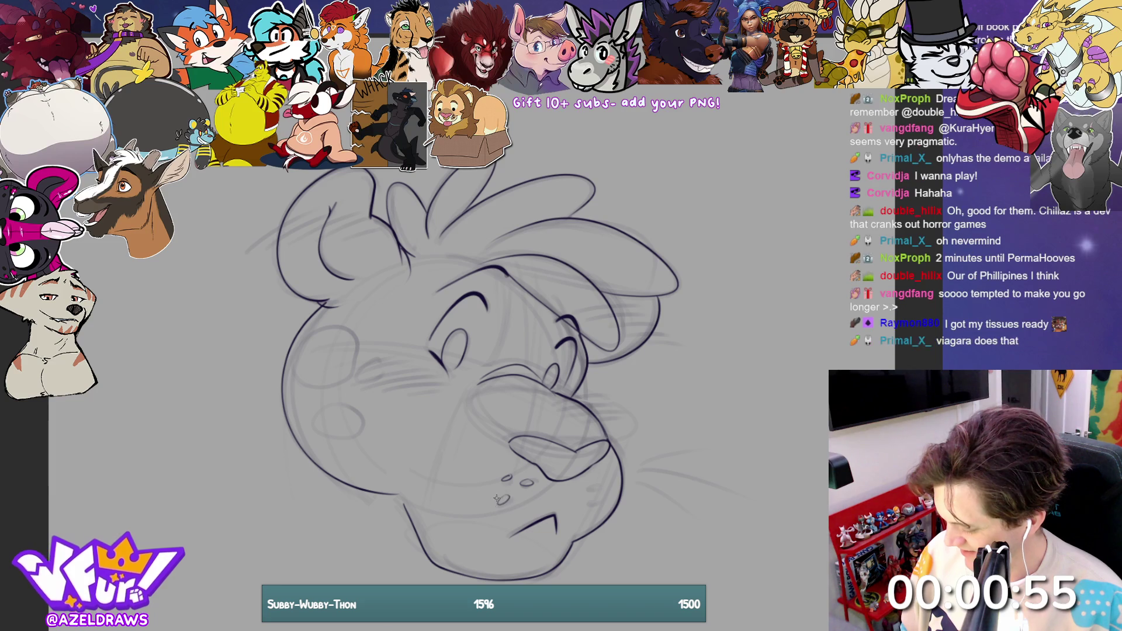
mouse_move(596, 485)
left_mouse_down()
mouse_move(584, 490)
mouse_move(596, 484)
mouse_move(590, 504)
left_mouse_up()
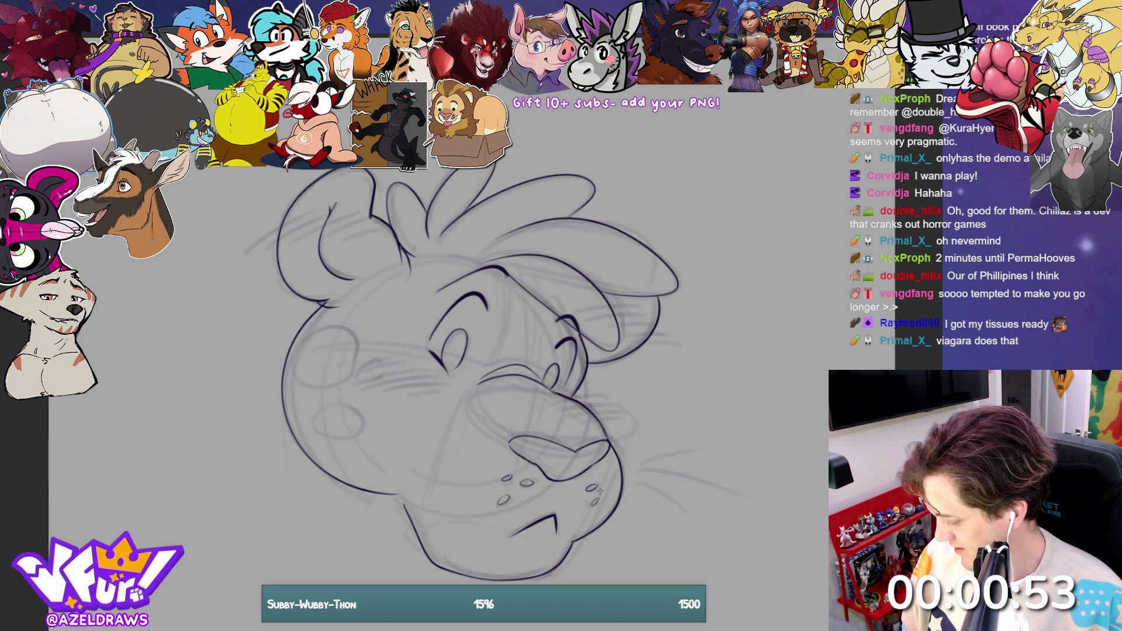
left_click_drag(639, 468, 694, 451)
mouse_move(637, 471)
left_mouse_down()
mouse_move(725, 491)
mouse_move(680, 507)
mouse_move(706, 529)
left_mouse_up()
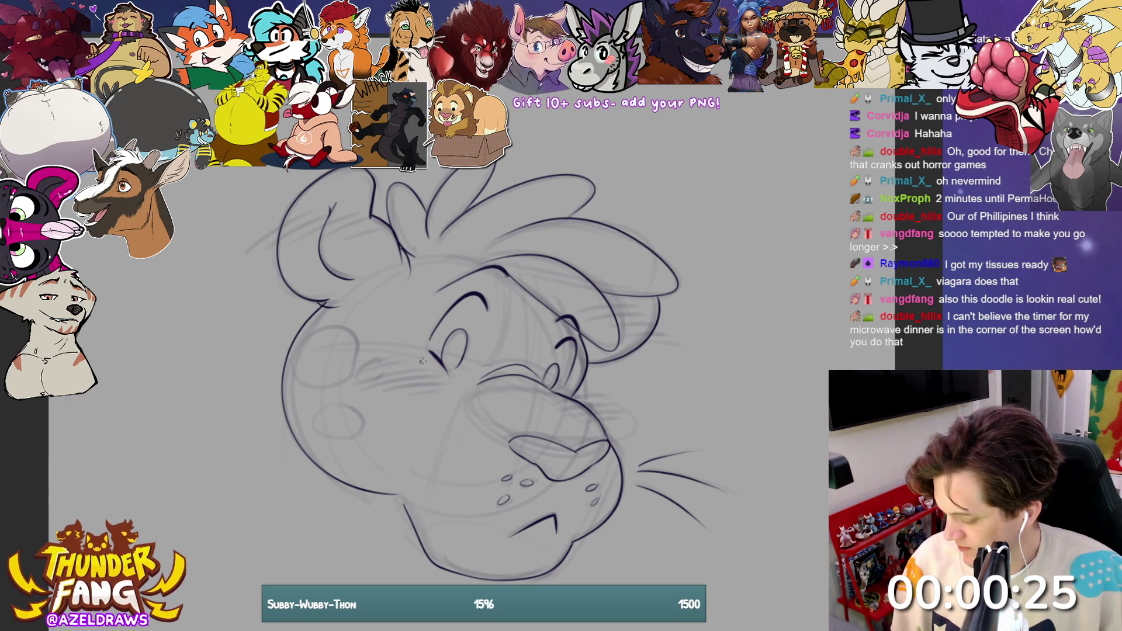
Step: Draw dark hatch strokes across the left cheek and a four-stroke hatch cluster beside the nose
mouse_move(352, 378)
left_mouse_down()
mouse_move(408, 364)
mouse_move(435, 394)
left_mouse_up()
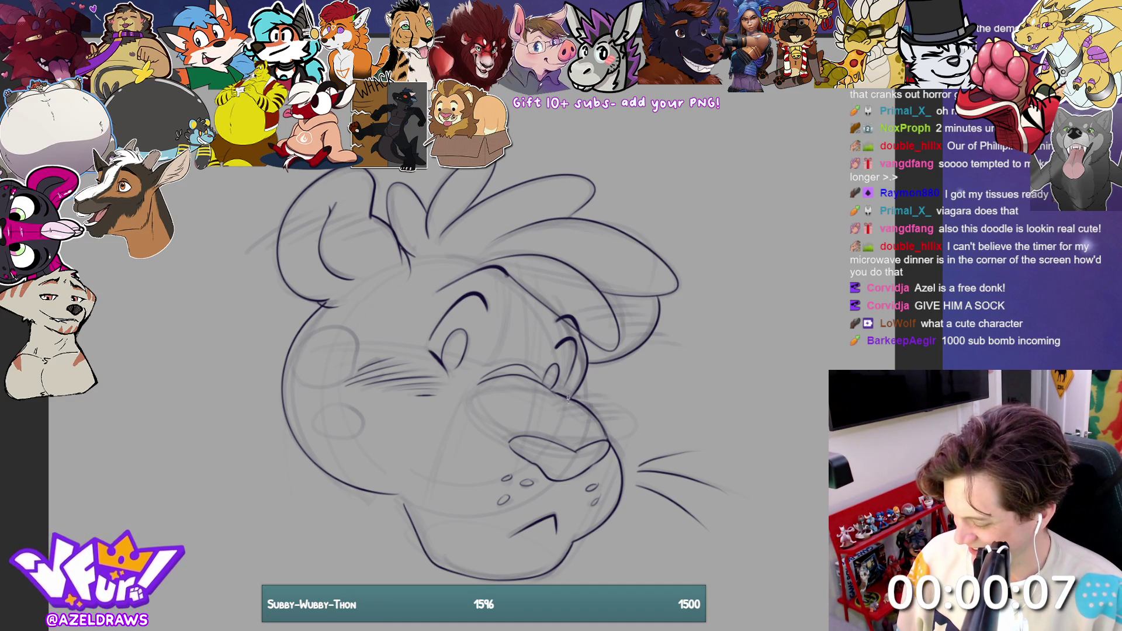
left_click_drag(607, 399, 578, 403)
mouse_move(584, 402)
left_mouse_down()
mouse_move(559, 408)
mouse_move(589, 409)
left_mouse_up()
mouse_move(610, 413)
left_mouse_down()
mouse_move(562, 418)
mouse_move(579, 421)
left_mouse_up()
left_click_drag(594, 418, 607, 425)
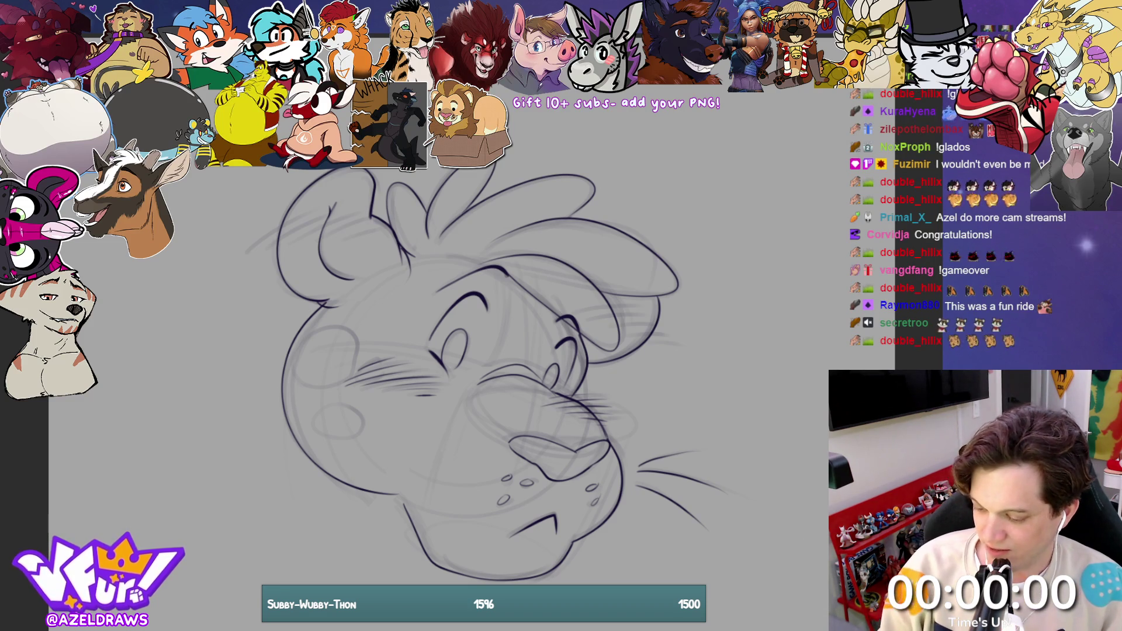
Step: Sketch diagonal fur tuft strokes on the left ear and short fur lines by the right ear
mouse_move(262, 243)
left_mouse_down()
mouse_move(327, 210)
mouse_move(379, 224)
mouse_move(295, 216)
left_mouse_up()
mouse_move(587, 316)
left_mouse_down()
mouse_move(636, 310)
mouse_move(661, 329)
left_mouse_up()
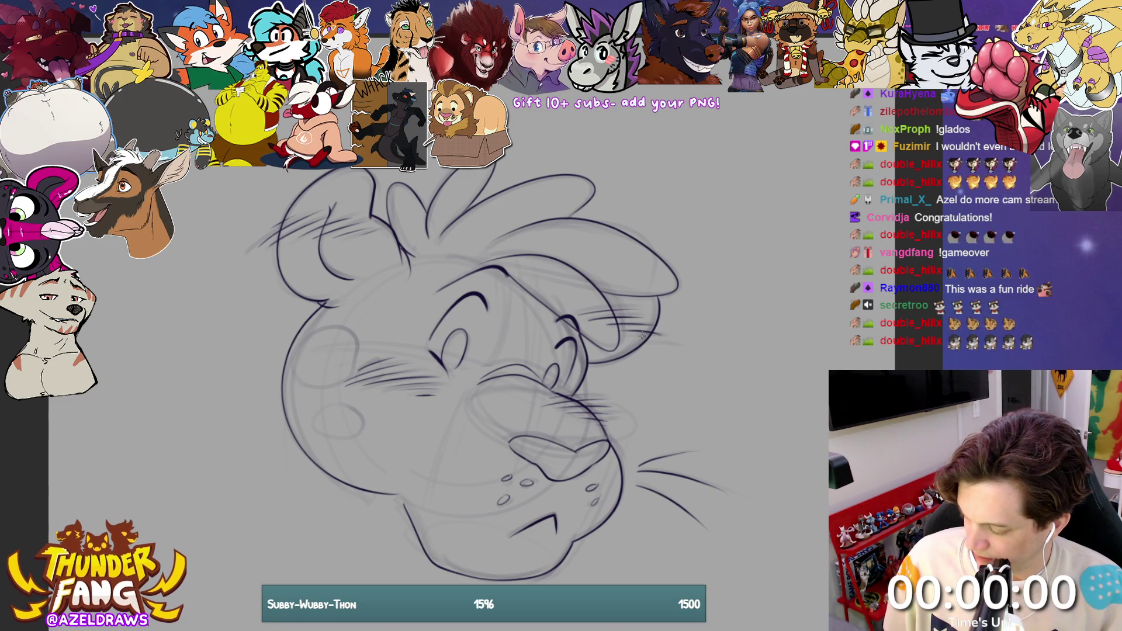
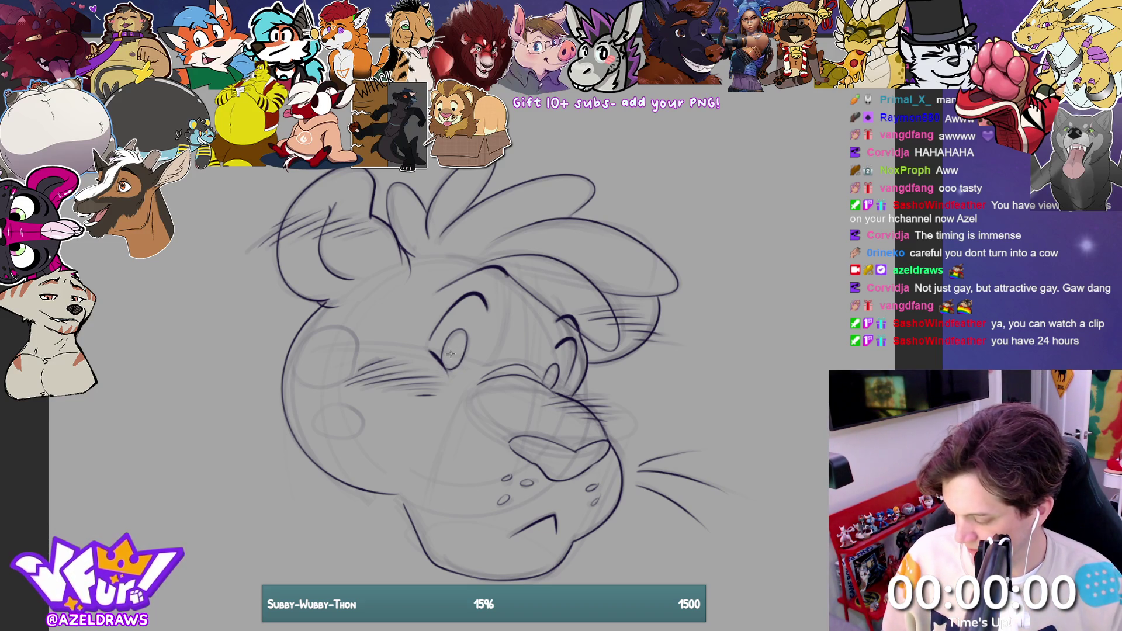
Step: Ink pupils into both eyes and a dark nostril mark on the nose, then pan down
left_click_drag(452, 349, 453, 351)
left_click_drag(549, 380, 549, 378)
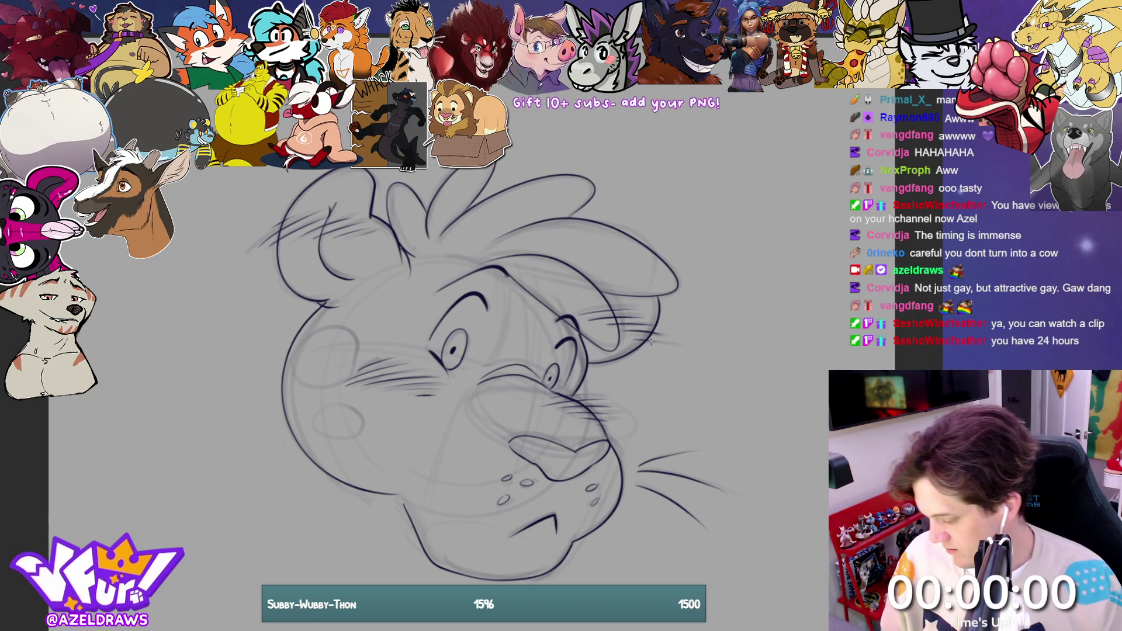
left_click_drag(532, 457, 538, 469)
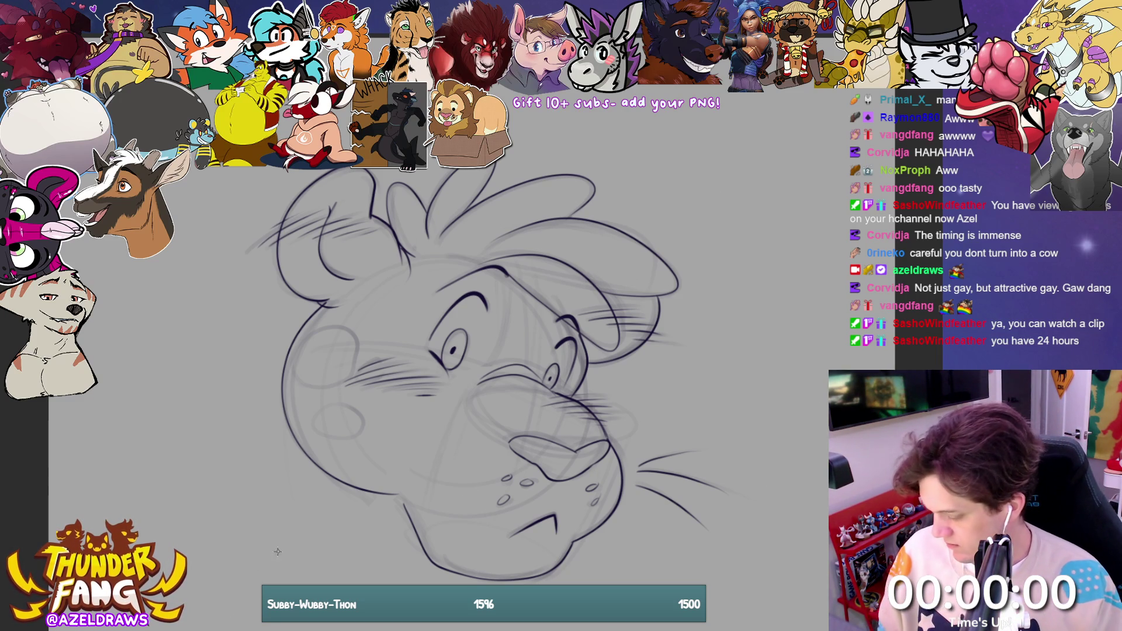
left_click_drag(240, 570, 260, 495)
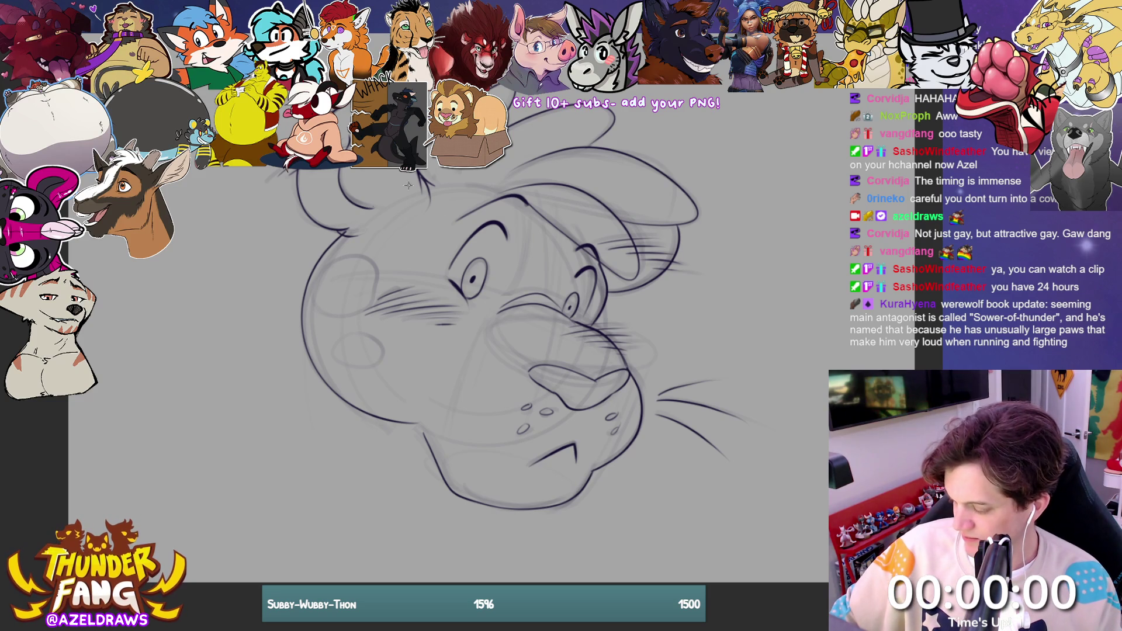
Step: Free-transform the whole head drawing up and to the right, then start the left neck line
scroll(259, 381, "down", 1)
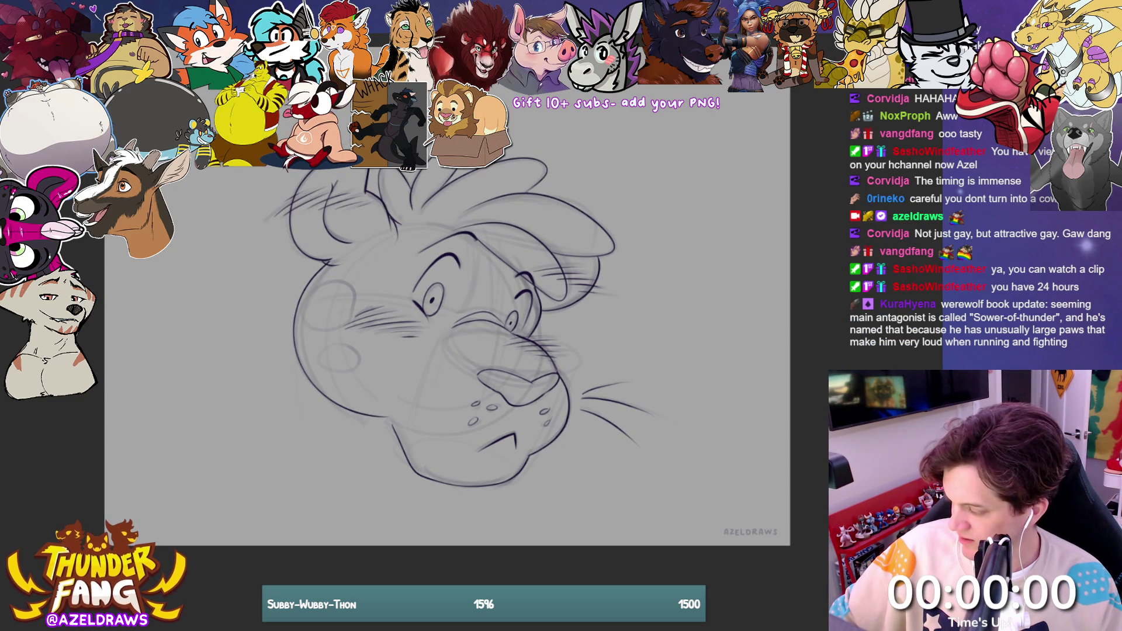
scroll(350, 263, "up", 1)
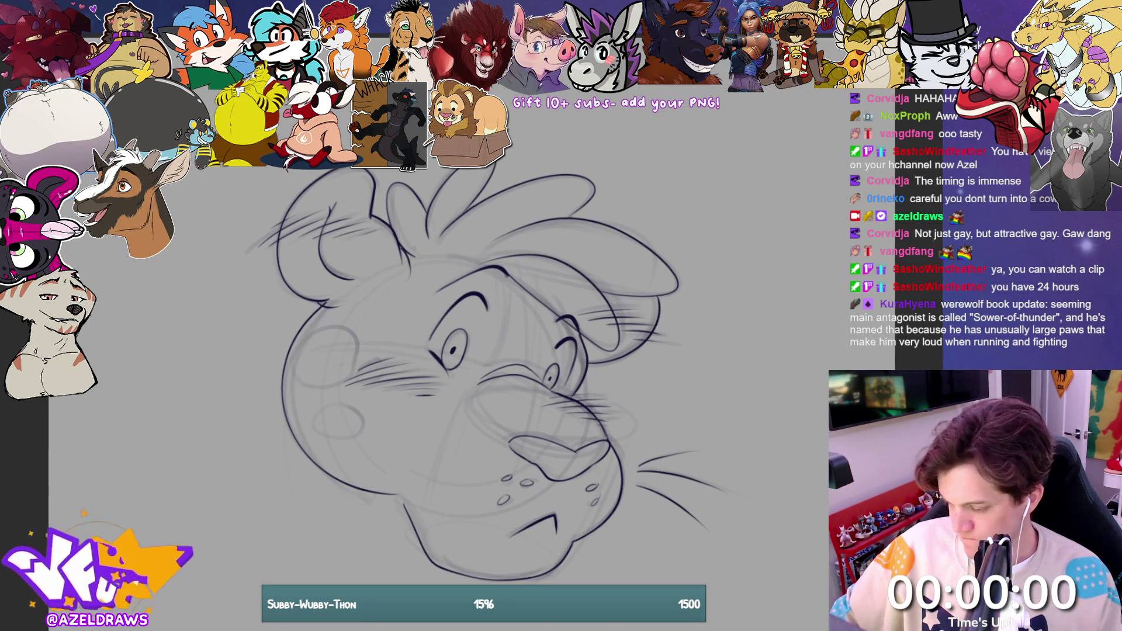
key("ctrl+t")
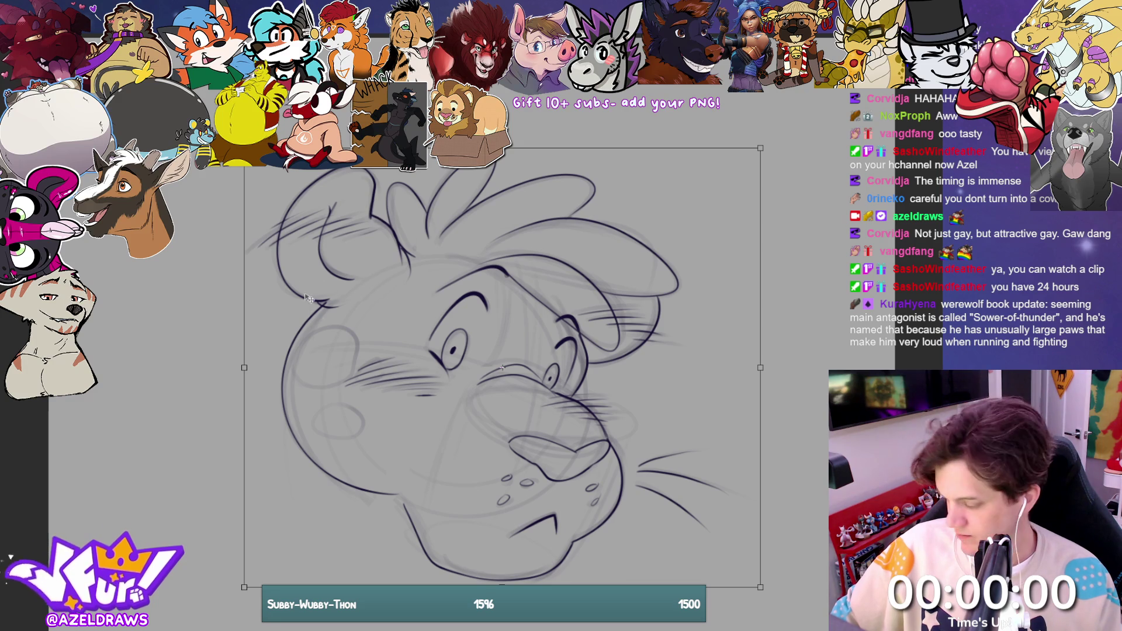
left_click_drag(408, 411, 433, 343)
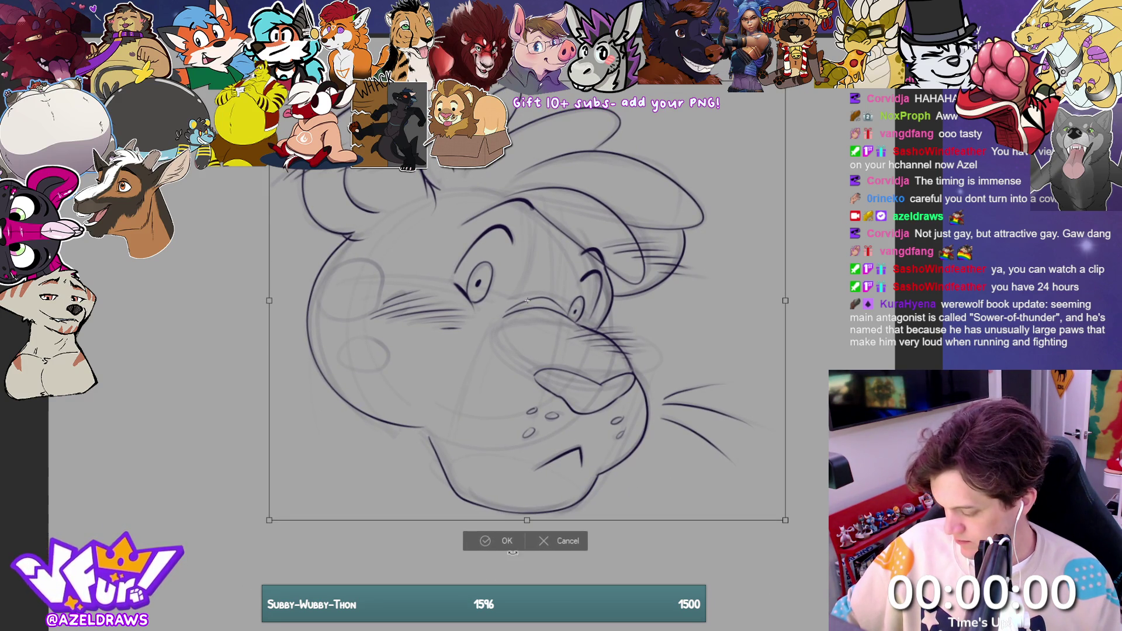
left_click(501, 541)
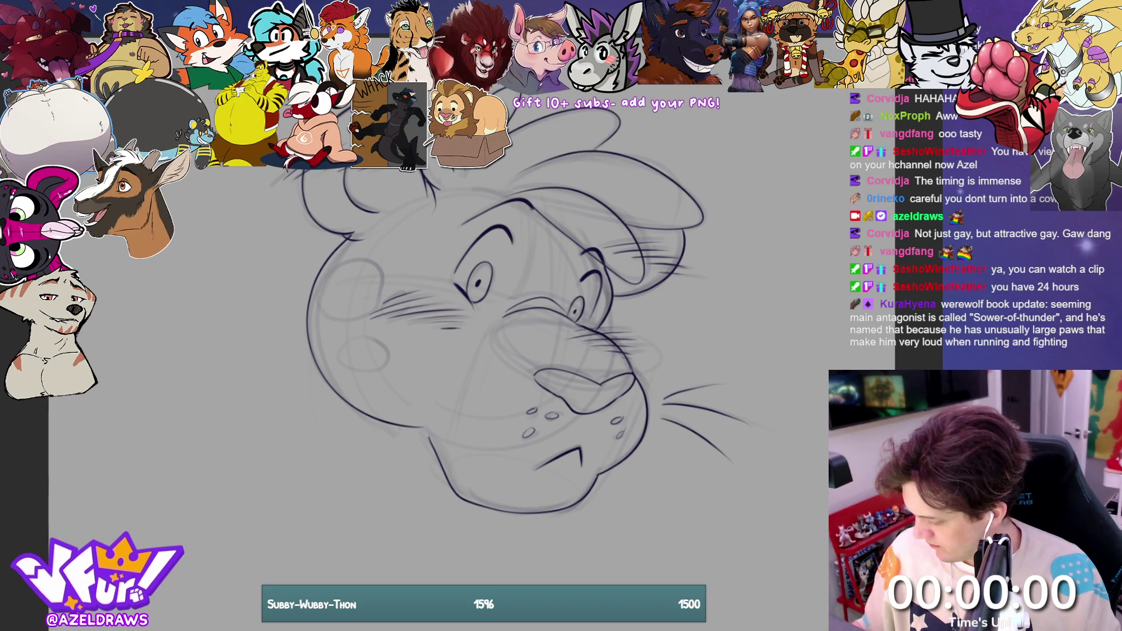
left_click_drag(328, 386, 332, 499)
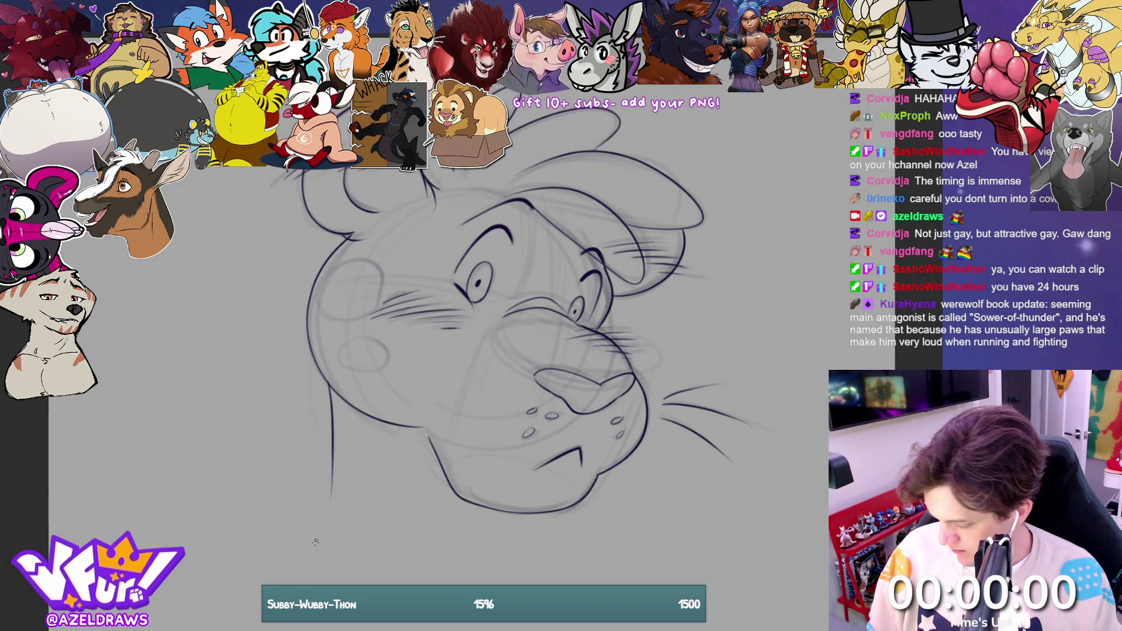
Step: Redraw the slanted left neck line and ink the right neck curve and under-chin curve
key("ctrl+z")
left_click_drag(310, 349, 291, 499)
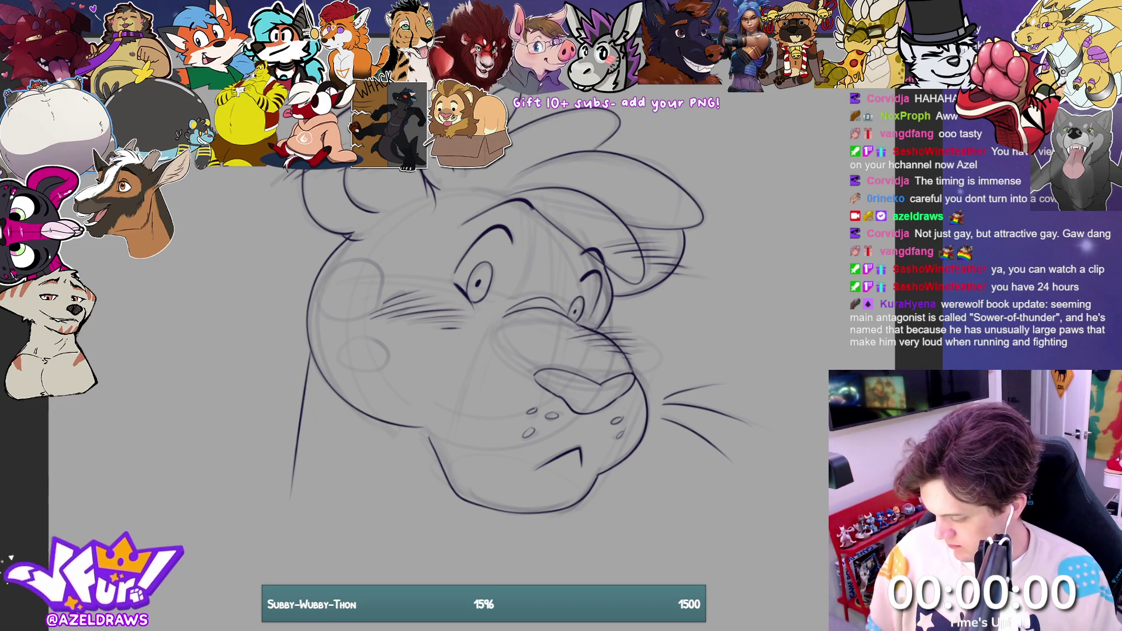
left_click_drag(525, 513, 530, 561)
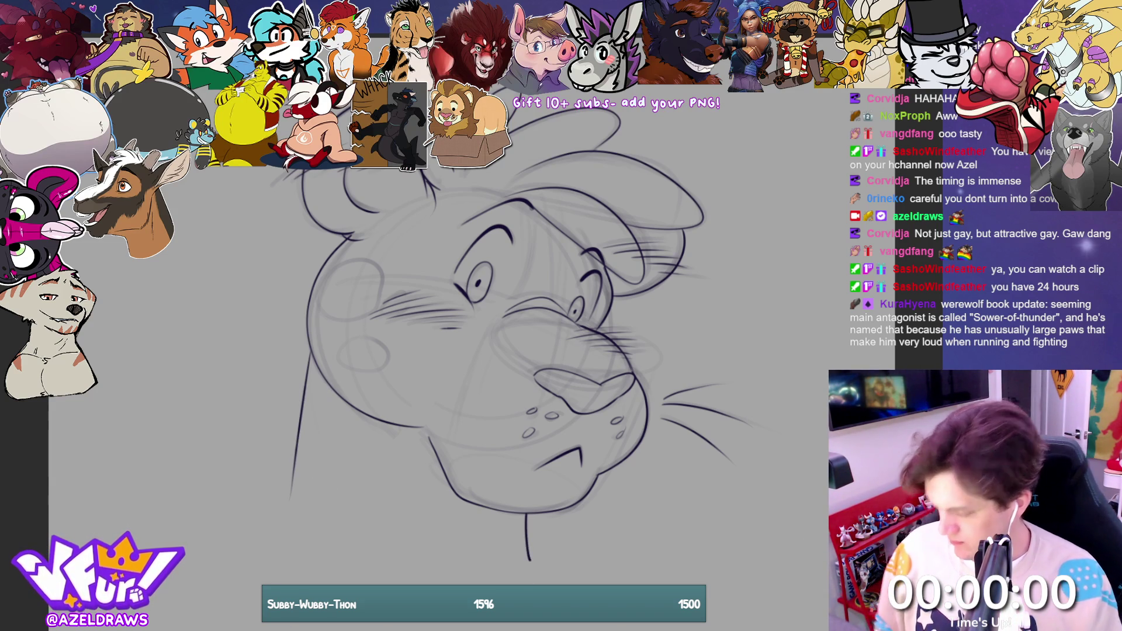
mouse_move(298, 453)
left_mouse_down()
mouse_move(272, 502)
mouse_move(327, 568)
mouse_move(374, 585)
left_mouse_up()
left_click_drag(529, 562, 515, 585)
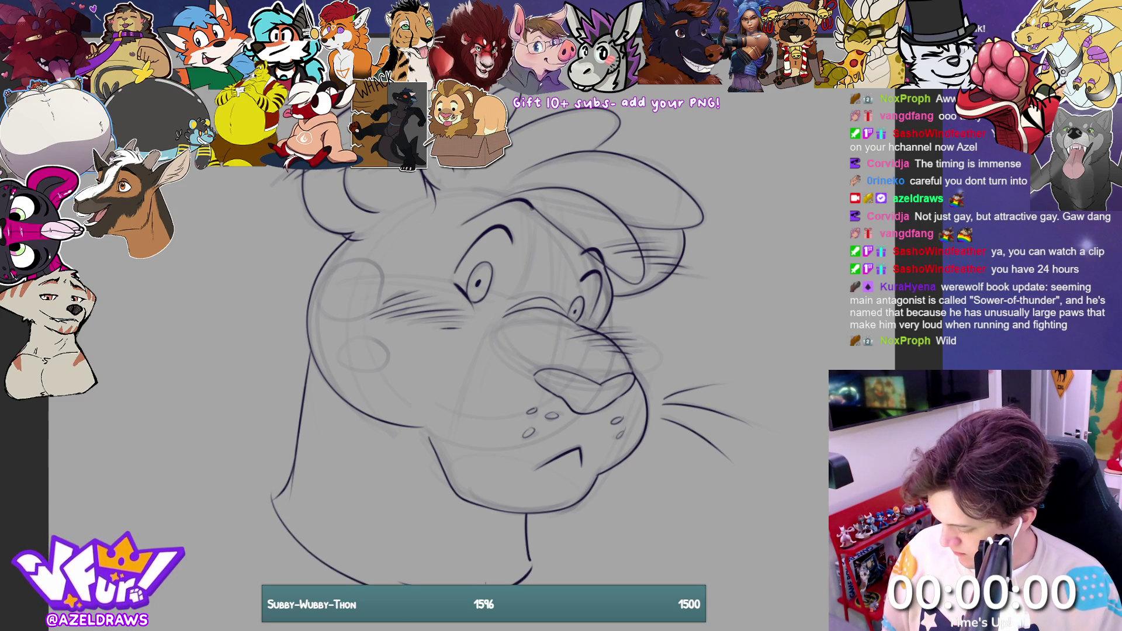
left_click_drag(445, 580, 526, 563)
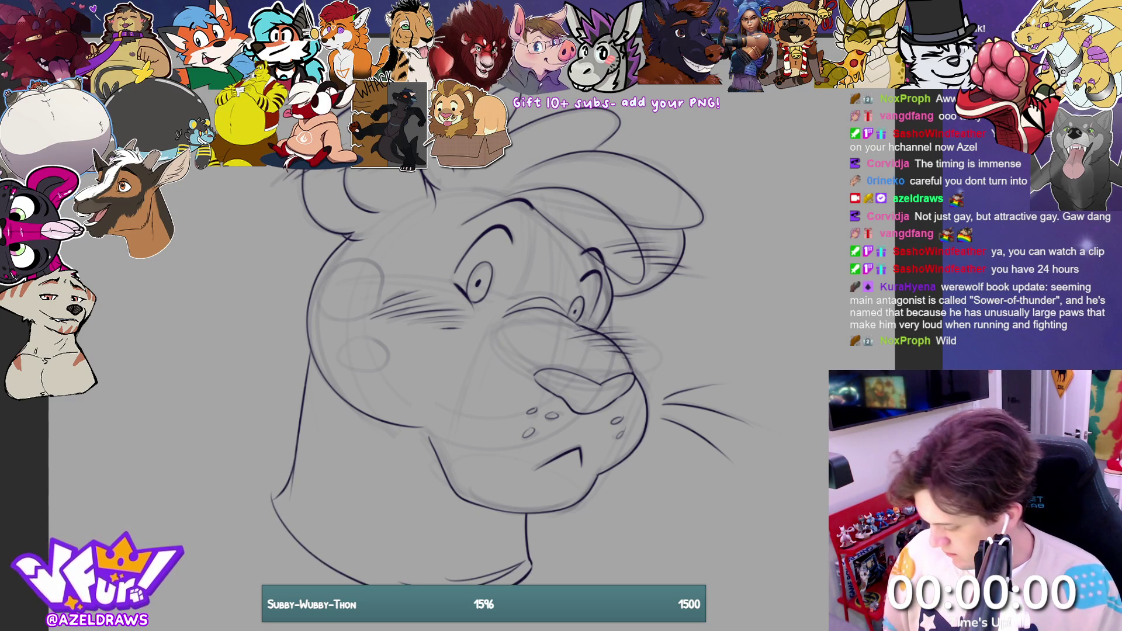
left_click_drag(299, 535, 322, 371)
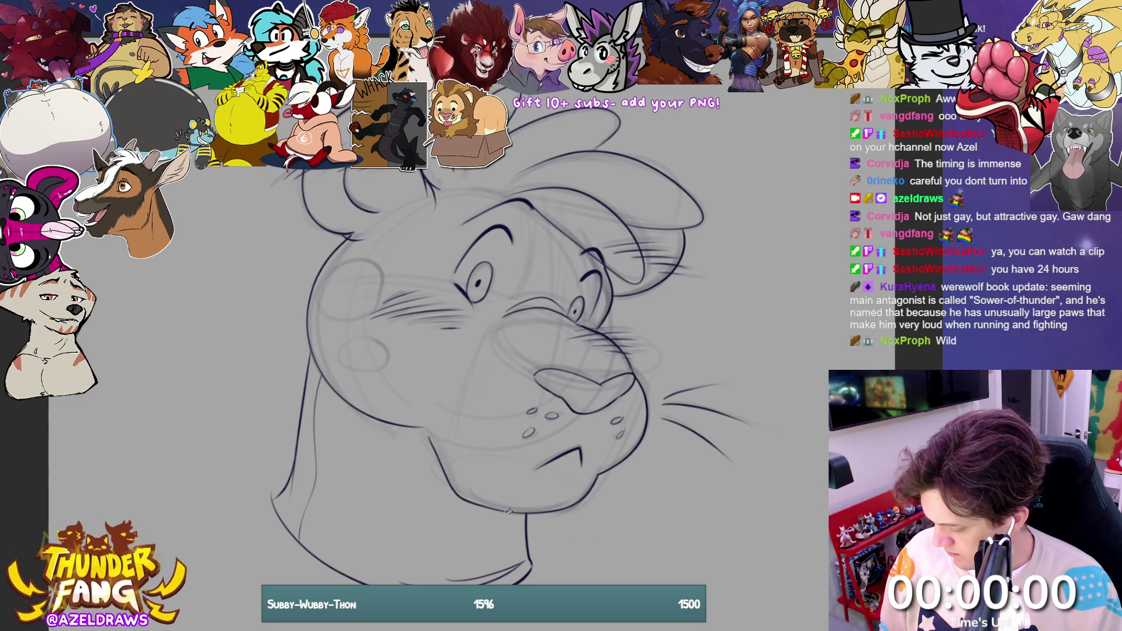
Step: Add chin and nose-side strokes, a muzzle curve, and the head-top outline
left_click_drag(558, 482, 581, 447)
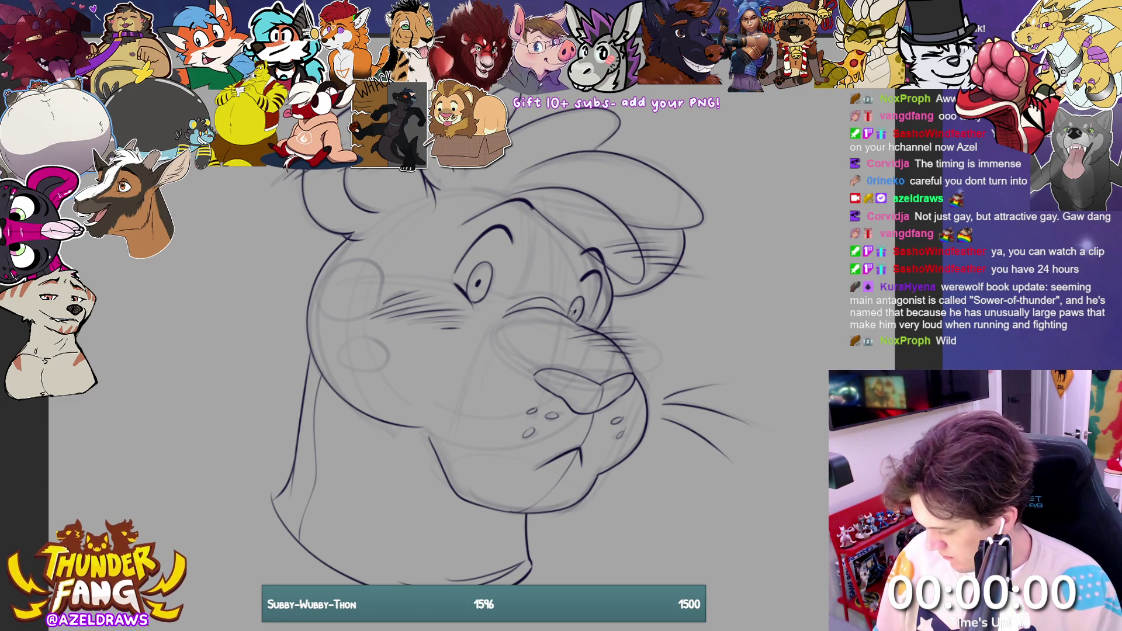
mouse_move(558, 313)
left_mouse_down()
mouse_move(589, 345)
mouse_move(596, 378)
left_mouse_up()
left_click_drag(496, 332, 520, 368)
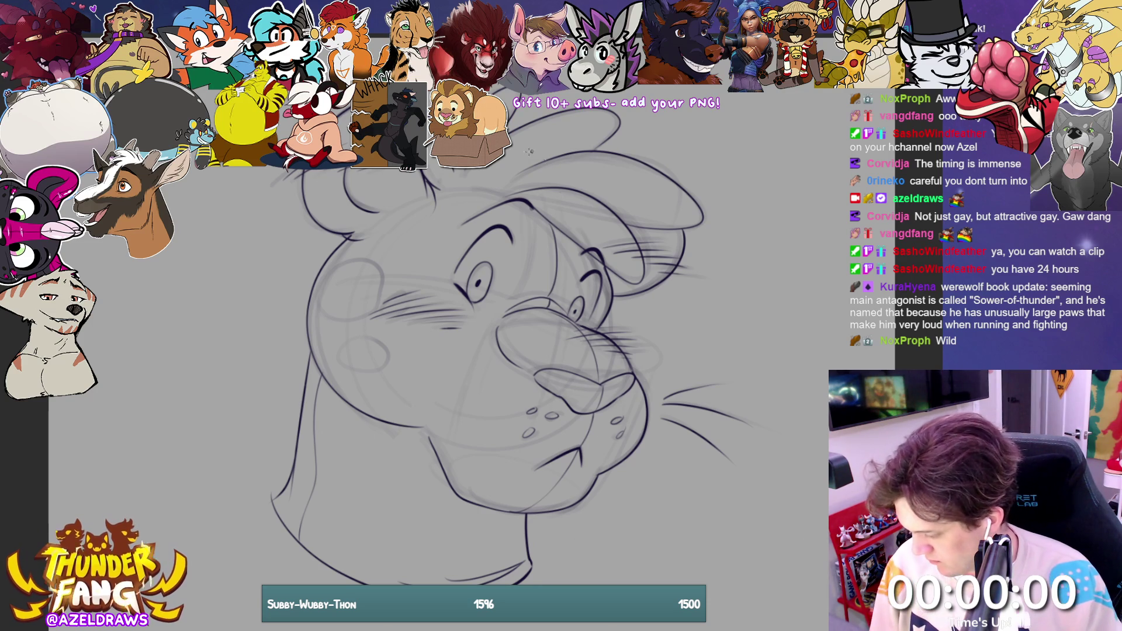
mouse_move(433, 185)
left_mouse_down()
mouse_move(471, 205)
mouse_move(517, 196)
left_mouse_up()
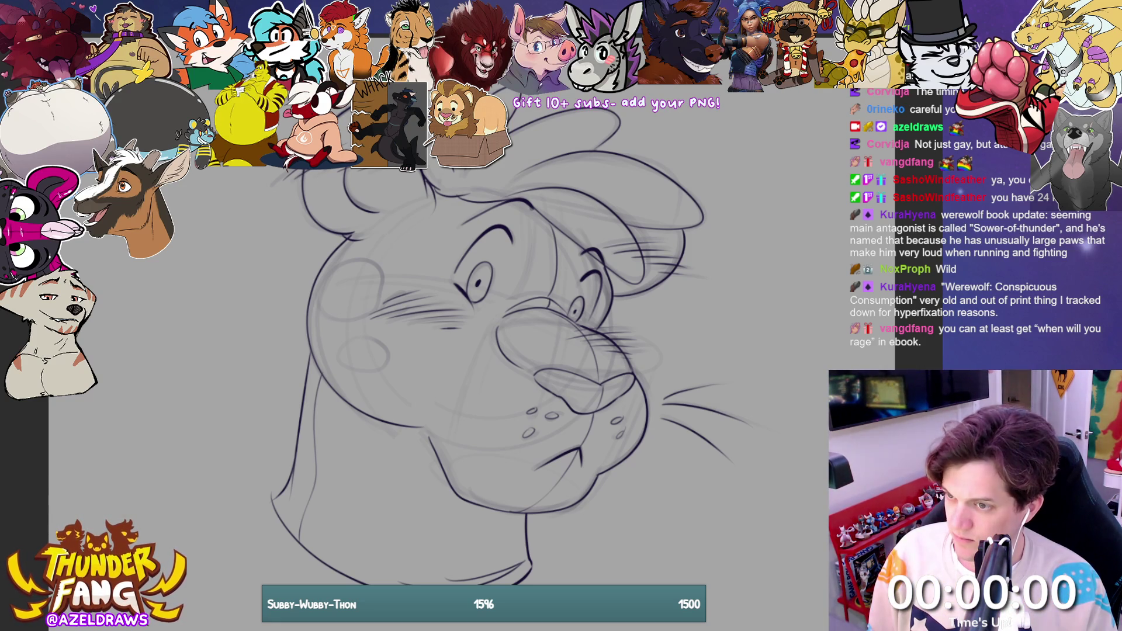
mouse_move(363, 244)
left_mouse_down()
mouse_move(409, 234)
mouse_move(437, 204)
left_mouse_up()
key("ctrl+z")
mouse_move(355, 235)
left_mouse_down()
mouse_move(363, 246)
mouse_move(406, 231)
mouse_move(428, 209)
left_mouse_up()
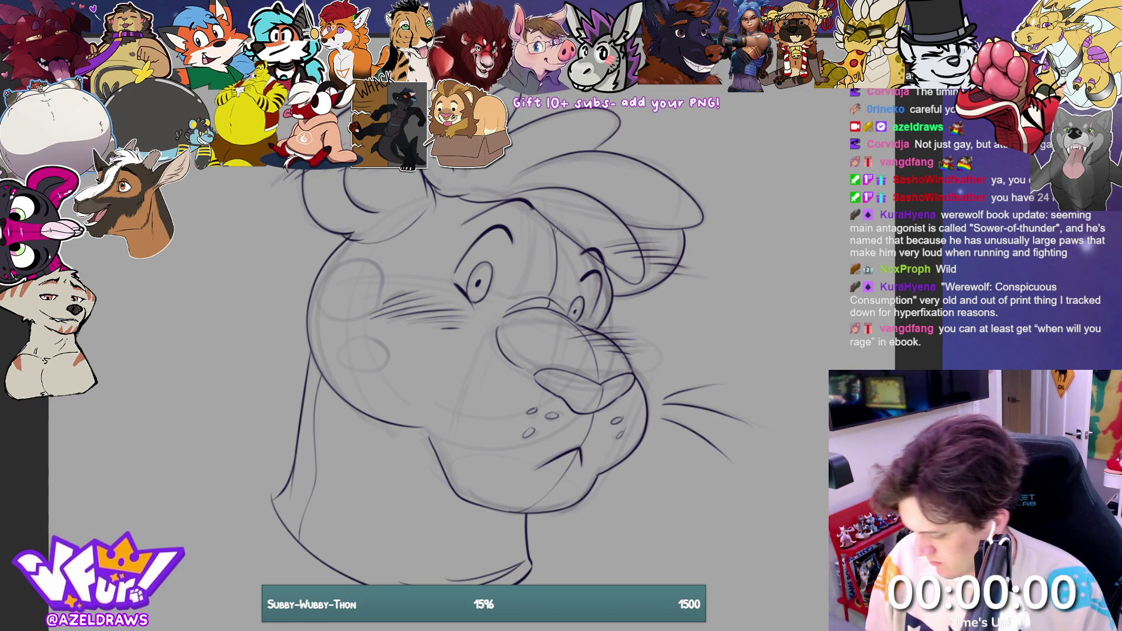
key("ctrl+z")
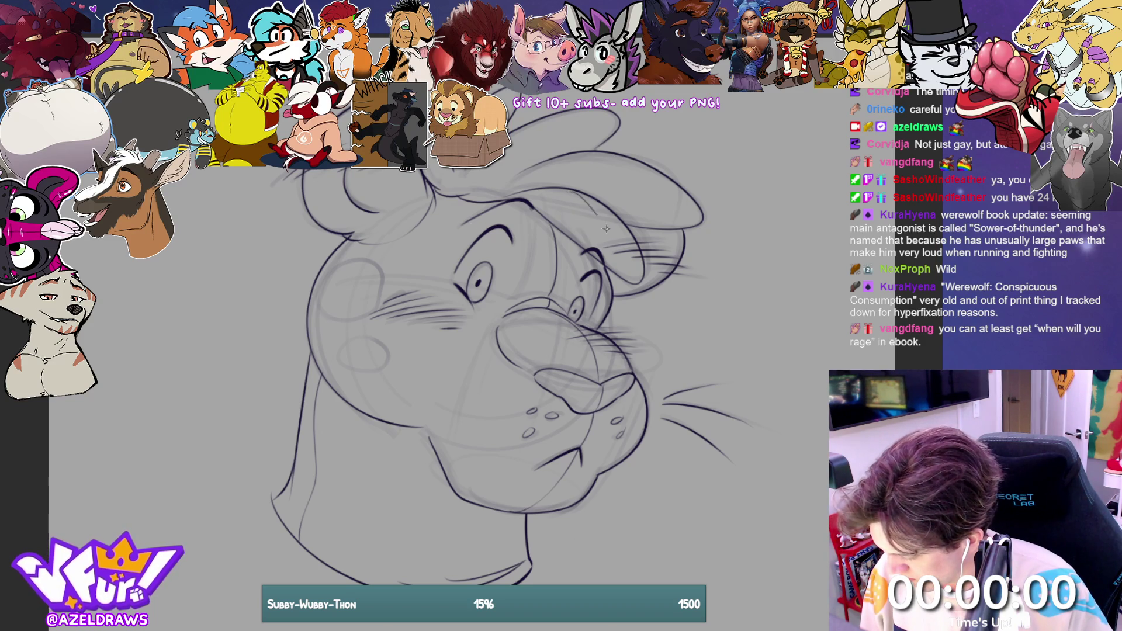
left_click_drag(590, 198, 623, 278)
mouse_move(602, 205)
left_mouse_down()
mouse_move(625, 218)
mouse_move(697, 203)
left_mouse_up()
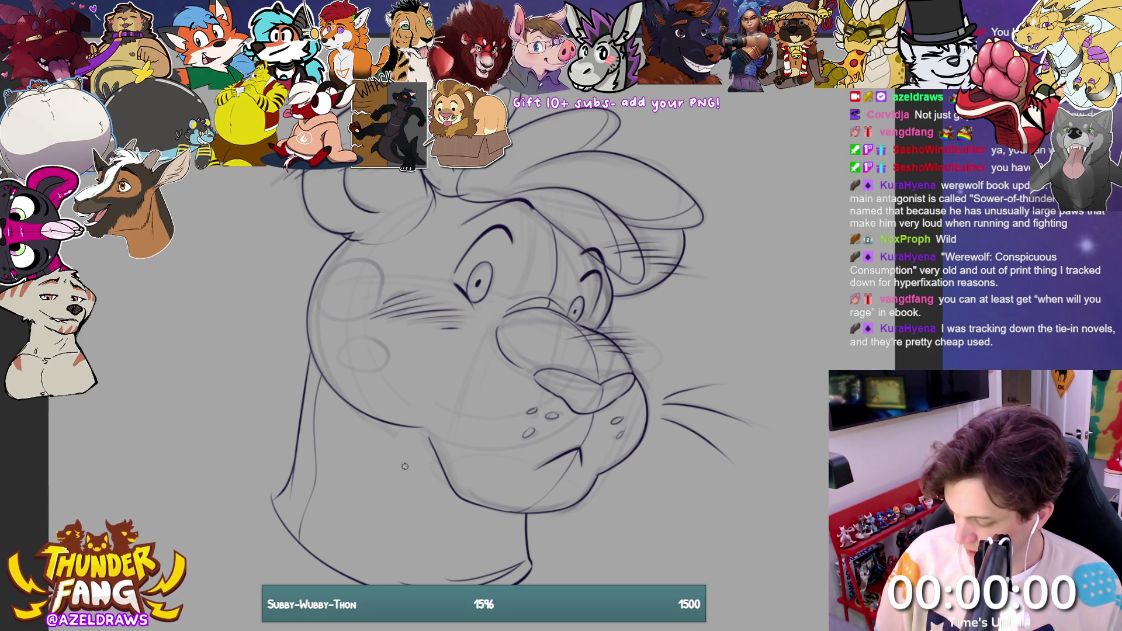
left_click_drag(420, 443, 446, 490)
key("ctrl+z")
left_click_drag(417, 427, 449, 493)
key("ctrl+z")
left_click_drag(417, 430, 447, 489)
left_click_drag(420, 433, 448, 490)
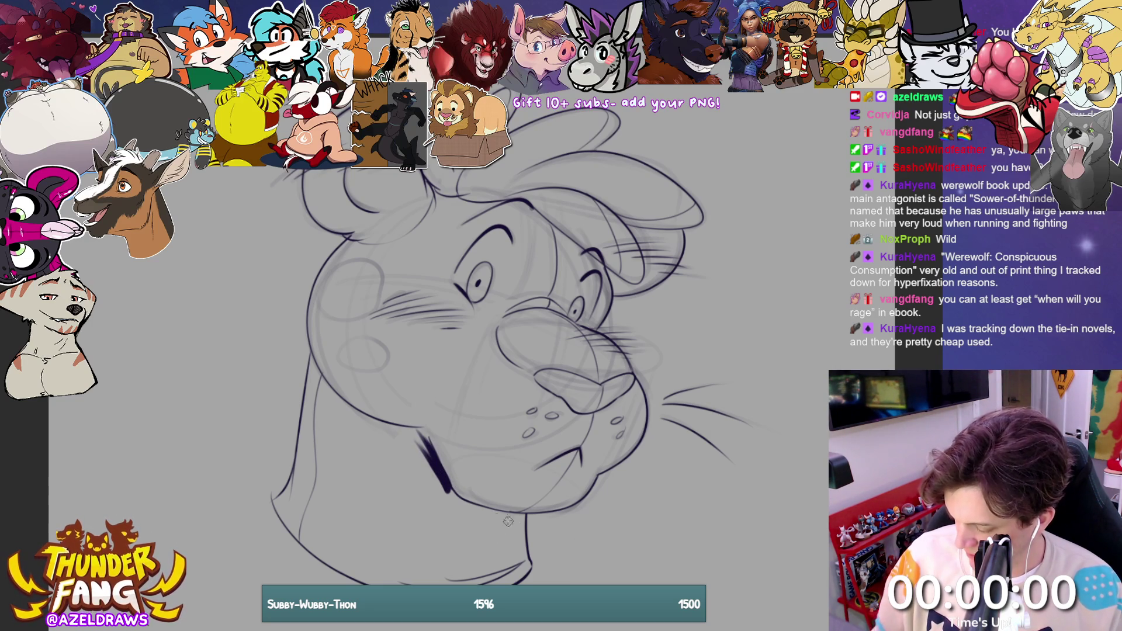
left_click_drag(419, 435, 450, 494)
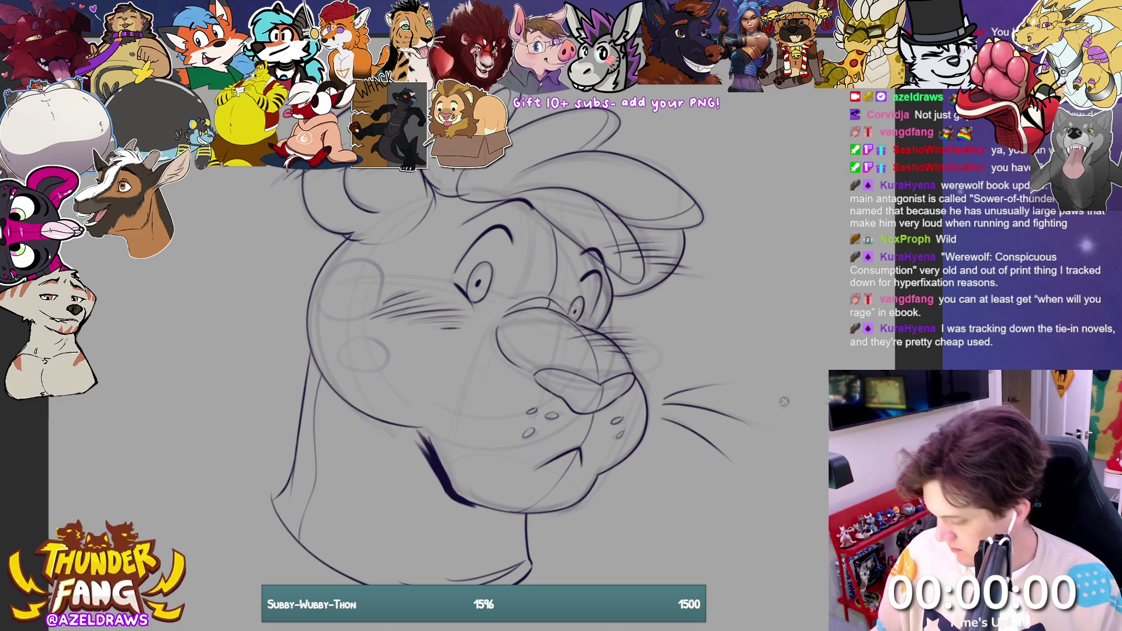
left_click_drag(453, 494, 508, 513)
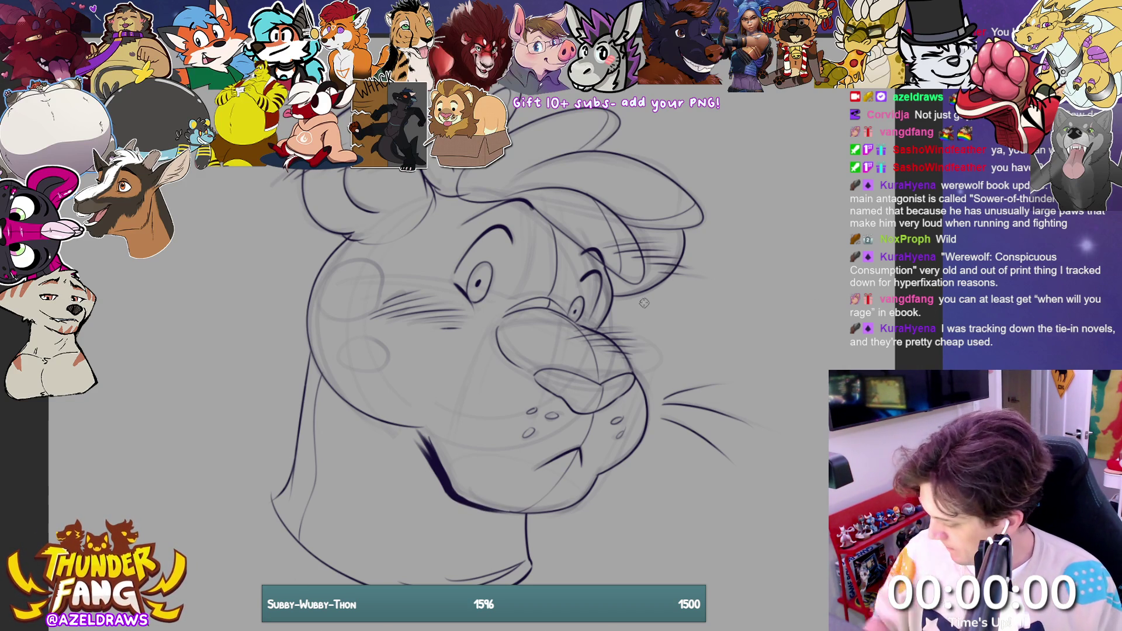
key("ctrl+h")
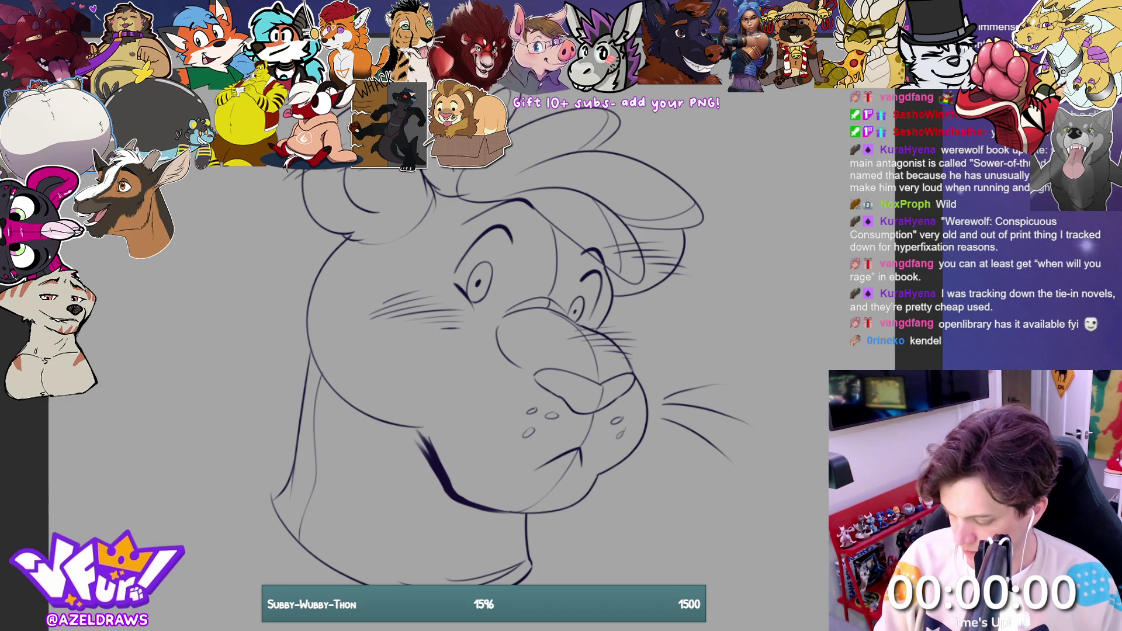
key("e")
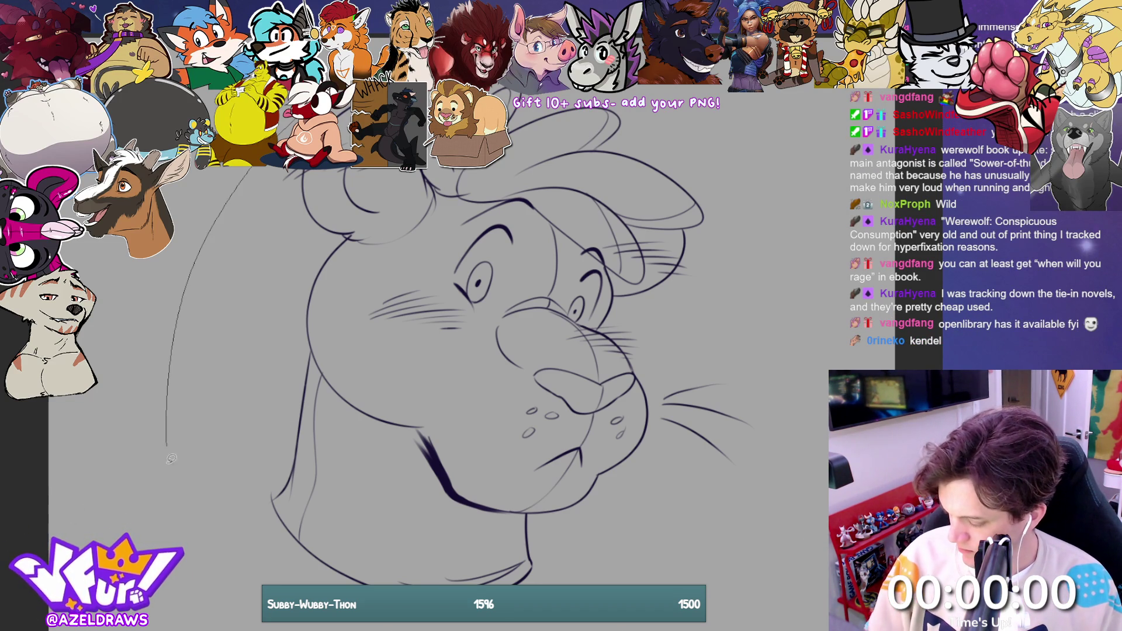
Step: Flood the line art with flat dark purple, then outline and fill the cap area
left_click(488, 359)
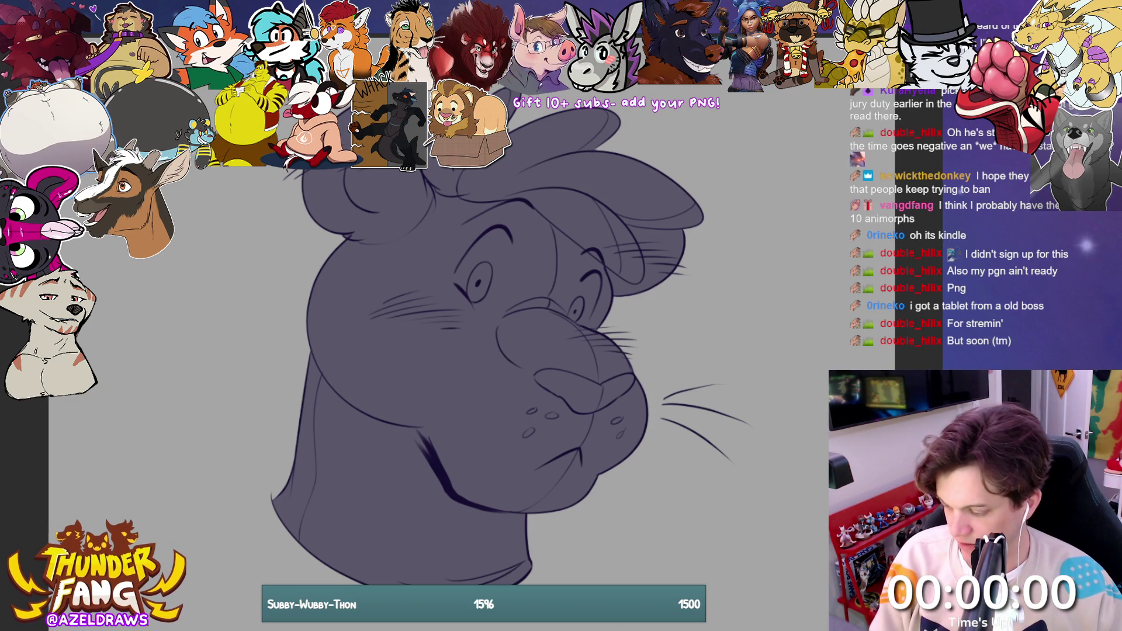
mouse_move(409, 173)
left_mouse_down()
mouse_move(424, 198)
mouse_move(529, 215)
mouse_move(640, 288)
mouse_move(696, 125)
mouse_move(620, 116)
left_mouse_up()
left_click(491, 173)
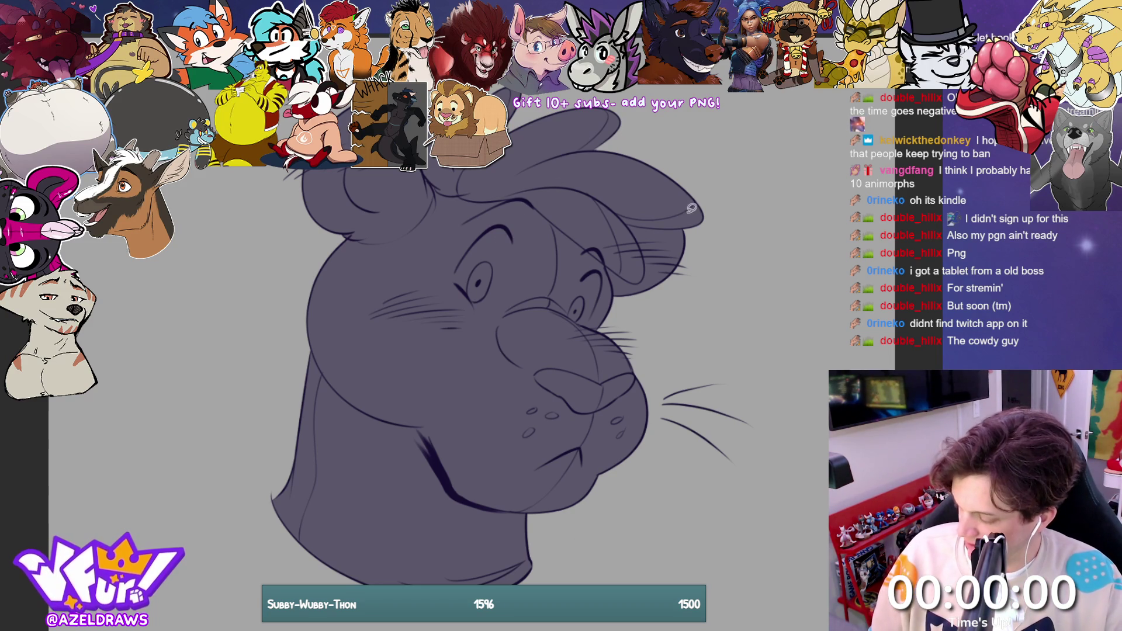
Step: Lasso-fill the cap, both eye whites and a brow stripe in light grey
mouse_move(415, 170)
left_mouse_down()
mouse_move(470, 201)
mouse_move(517, 114)
mouse_move(502, 97)
left_mouse_up()
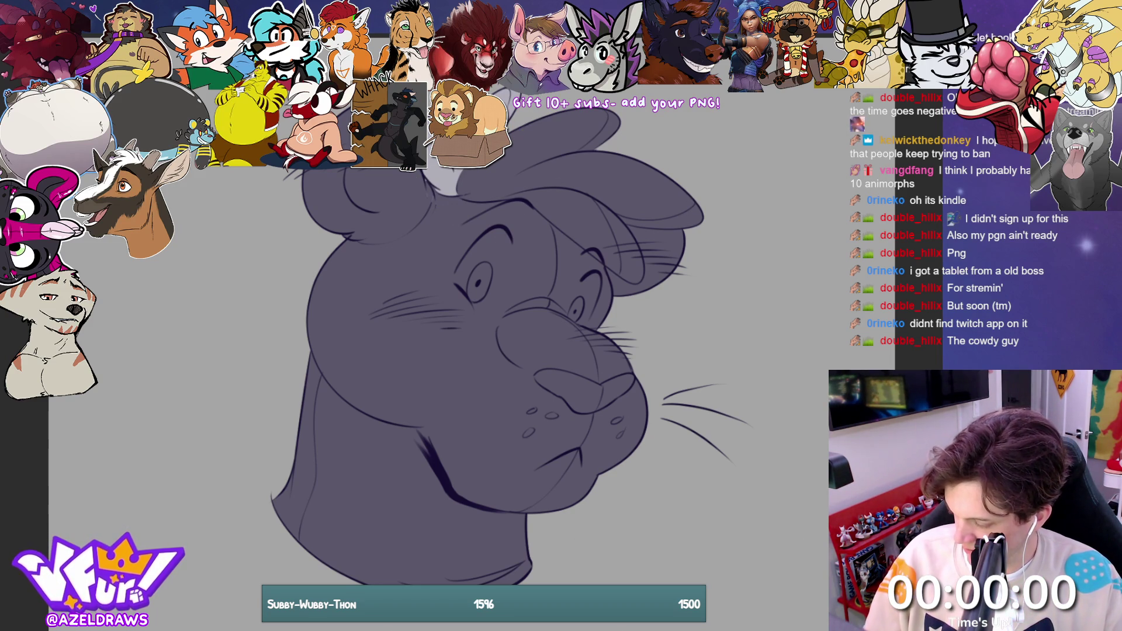
mouse_move(446, 171)
left_mouse_down()
mouse_move(547, 216)
mouse_move(649, 285)
mouse_move(741, 183)
mouse_move(634, 95)
left_mouse_up()
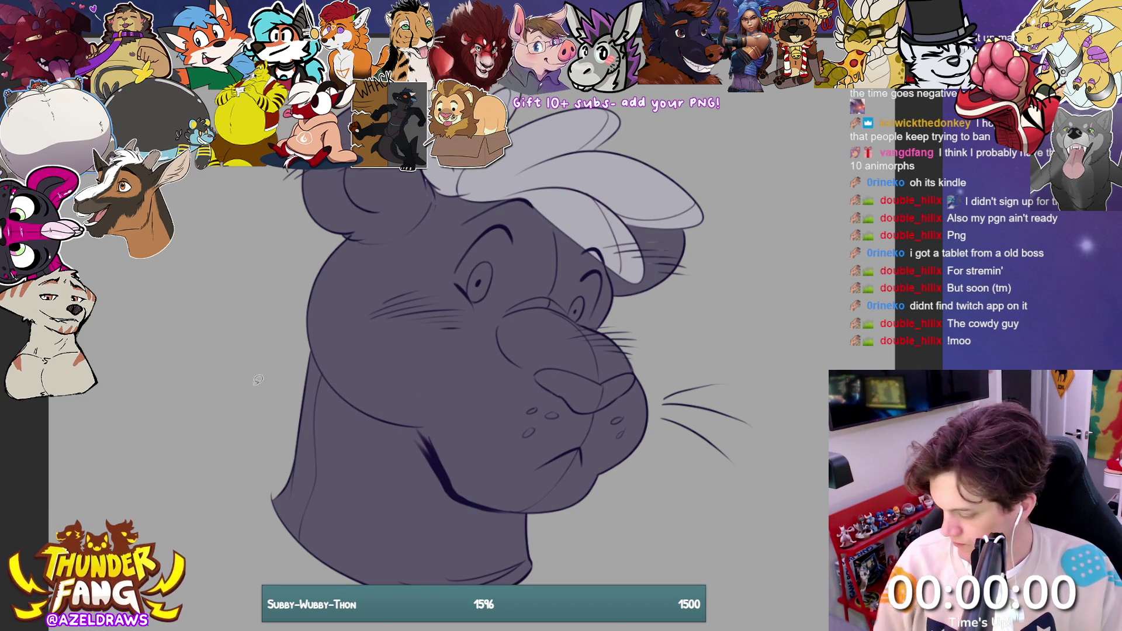
mouse_move(465, 274)
left_mouse_down()
mouse_move(459, 283)
mouse_move(480, 232)
mouse_move(502, 227)
mouse_move(513, 239)
mouse_move(504, 276)
mouse_move(480, 304)
mouse_move(467, 280)
left_mouse_up()
mouse_move(568, 311)
left_mouse_down()
mouse_move(602, 266)
mouse_move(599, 304)
mouse_move(583, 318)
mouse_move(570, 313)
left_mouse_up()
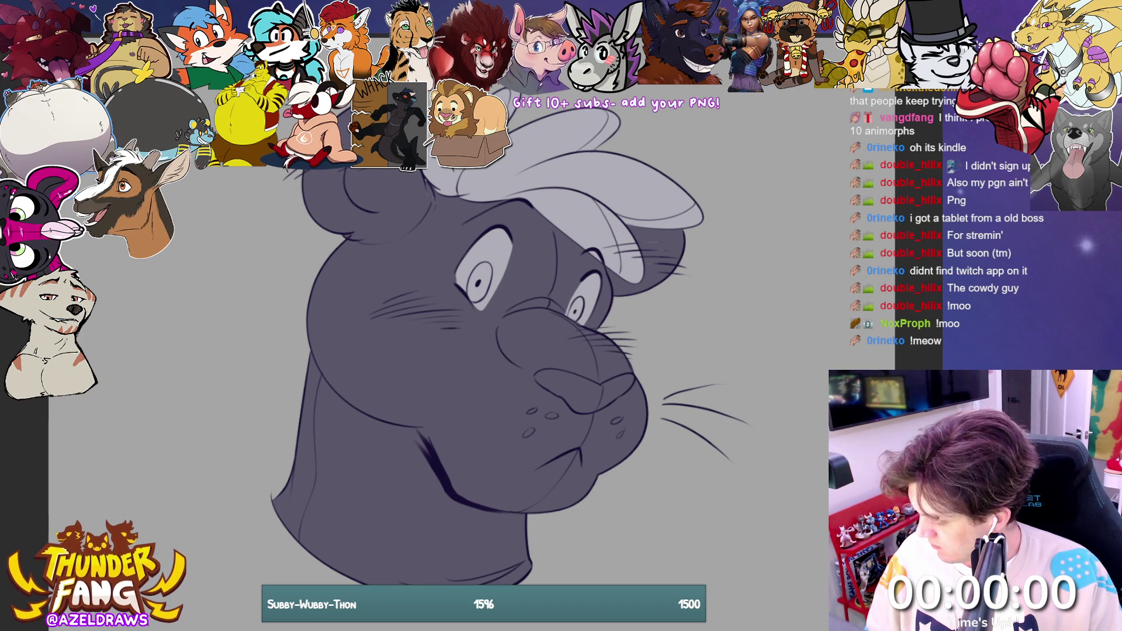
mouse_move(529, 198)
left_mouse_down()
mouse_move(503, 318)
mouse_move(571, 311)
mouse_move(576, 299)
mouse_move(582, 236)
mouse_move(555, 217)
mouse_move(529, 239)
mouse_move(501, 319)
mouse_move(543, 305)
mouse_move(567, 312)
mouse_move(576, 286)
mouse_move(580, 238)
mouse_move(529, 186)
left_mouse_up()
key("ctrl+z")
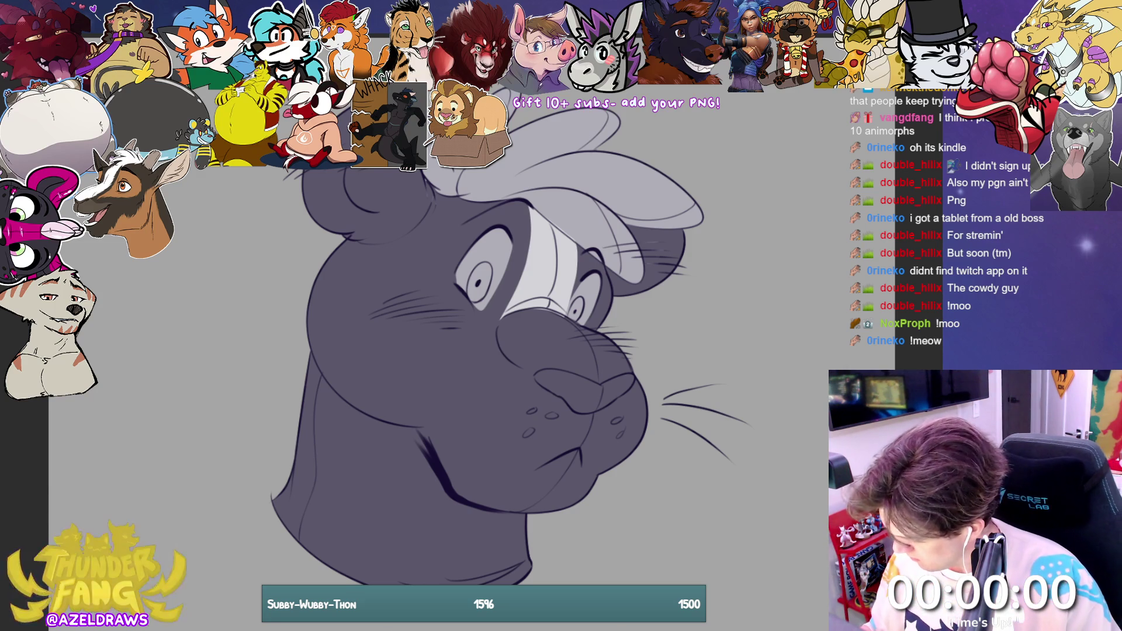
Step: Darken the brow stripe to mid-grey and lasso-fill the muzzle and a cheek spot lighter purple
key("alt+BackSpace")
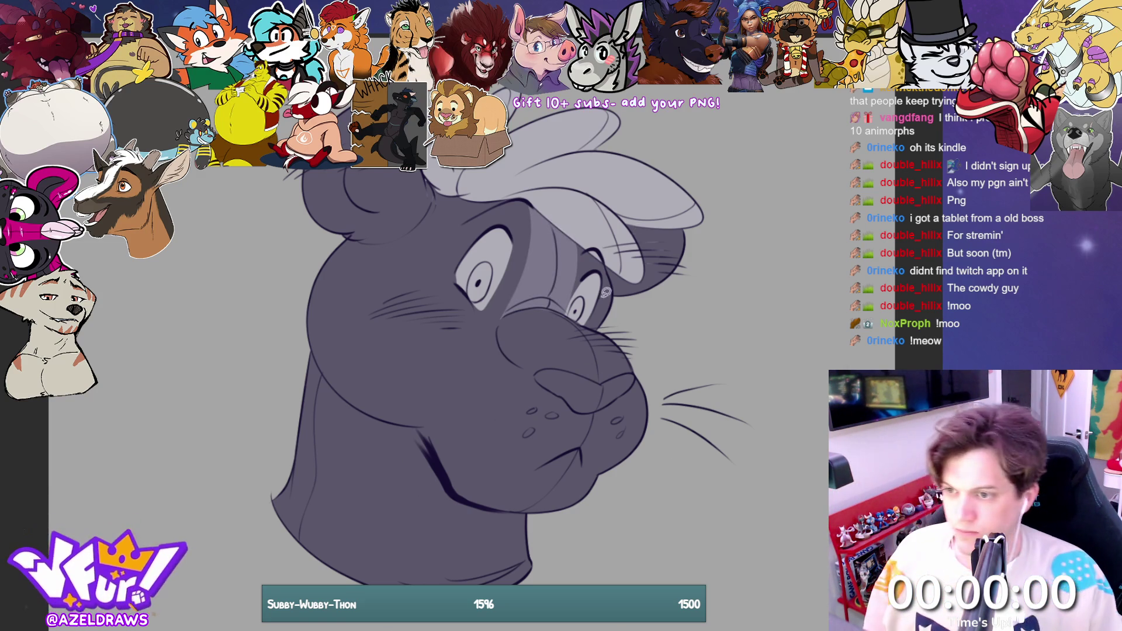
mouse_move(506, 313)
left_mouse_down()
mouse_move(498, 351)
mouse_move(538, 368)
mouse_move(602, 382)
mouse_move(638, 367)
mouse_move(622, 339)
mouse_move(576, 316)
left_mouse_up()
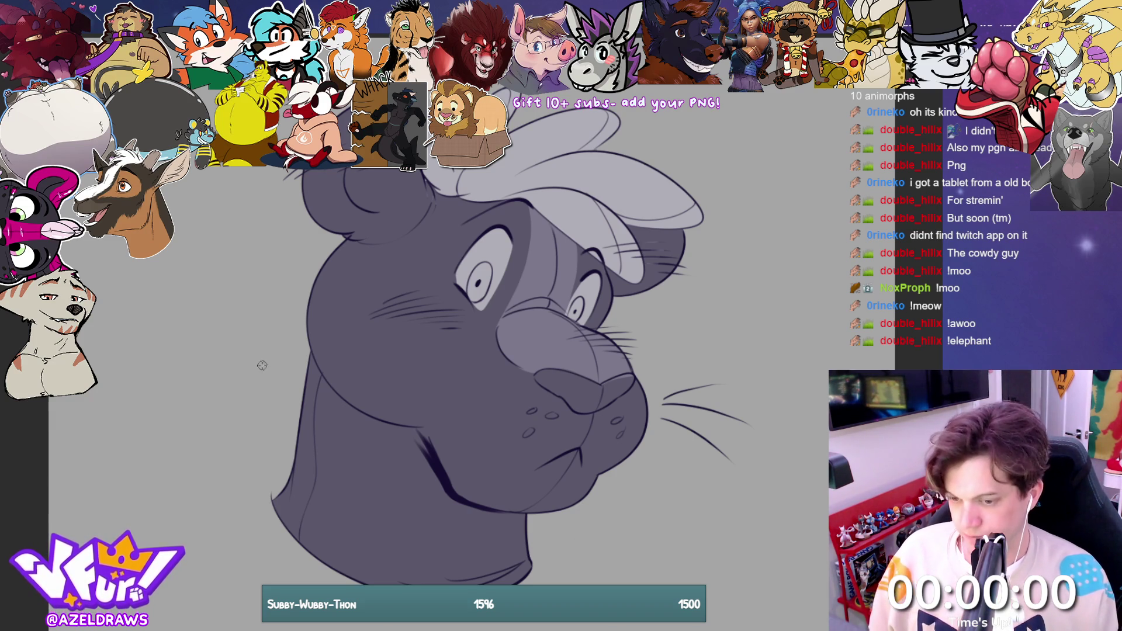
mouse_move(353, 284)
left_mouse_down()
mouse_move(350, 322)
mouse_move(370, 281)
mouse_move(342, 315)
mouse_move(377, 296)
mouse_move(351, 315)
mouse_move(363, 288)
mouse_move(342, 313)
mouse_move(361, 291)
left_mouse_up()
Step: Paint light purple-grey oval spots on the cheek, neck and lower head, then select all
left_click_drag(390, 355, 365, 358)
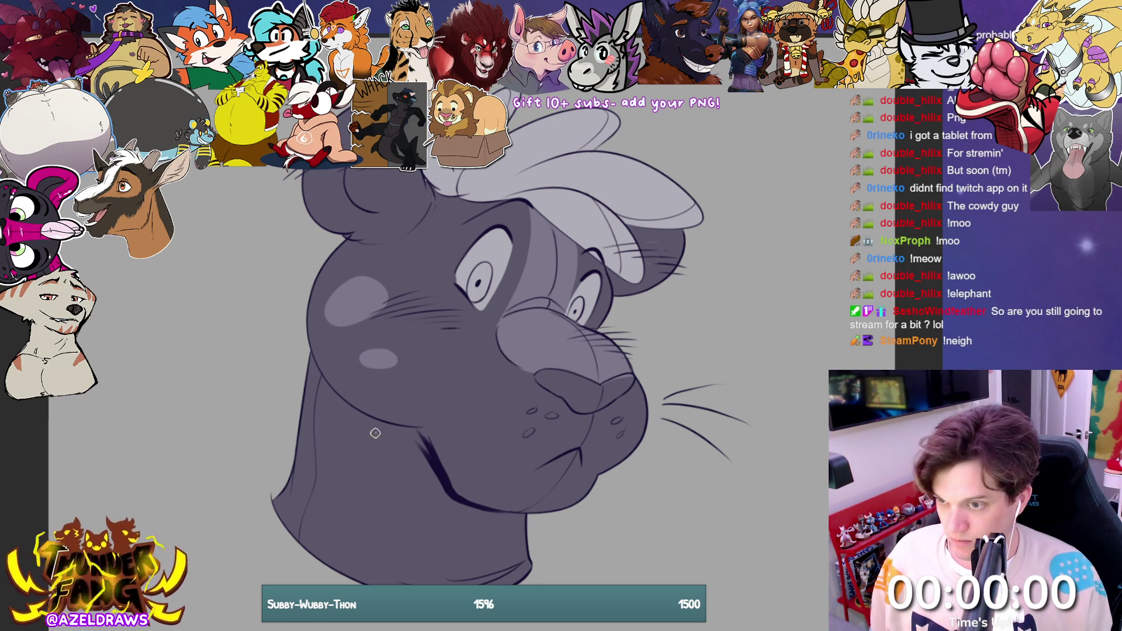
mouse_move(291, 488)
left_mouse_down()
mouse_move(330, 506)
mouse_move(301, 442)
mouse_move(294, 485)
mouse_move(325, 500)
mouse_move(301, 462)
mouse_move(310, 450)
mouse_move(322, 487)
left_mouse_up()
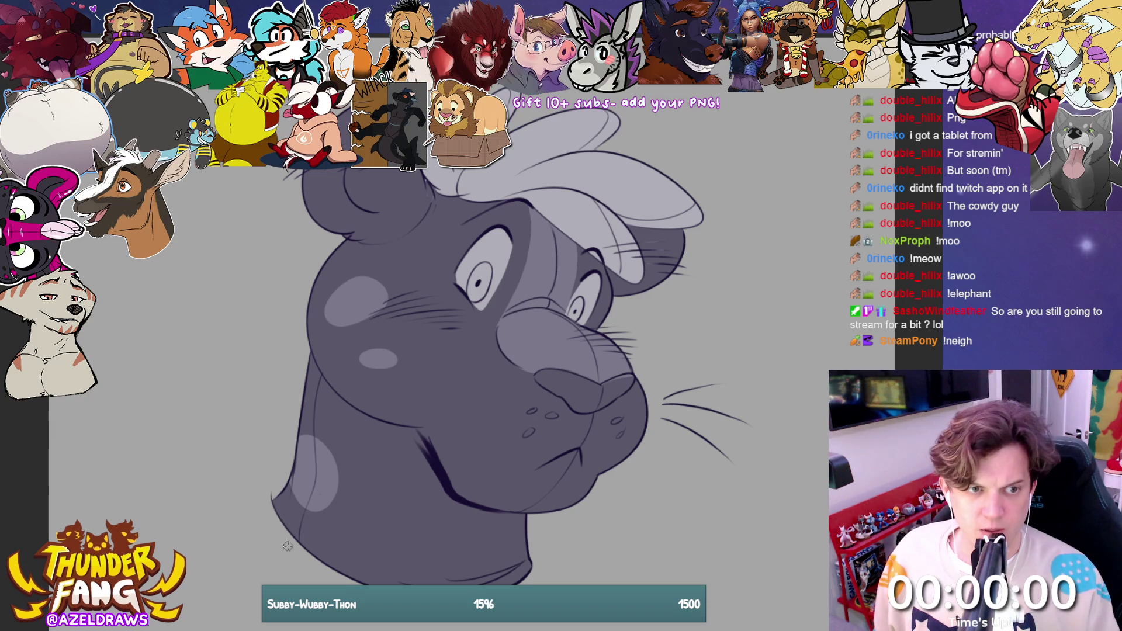
left_click_drag(378, 442, 374, 464)
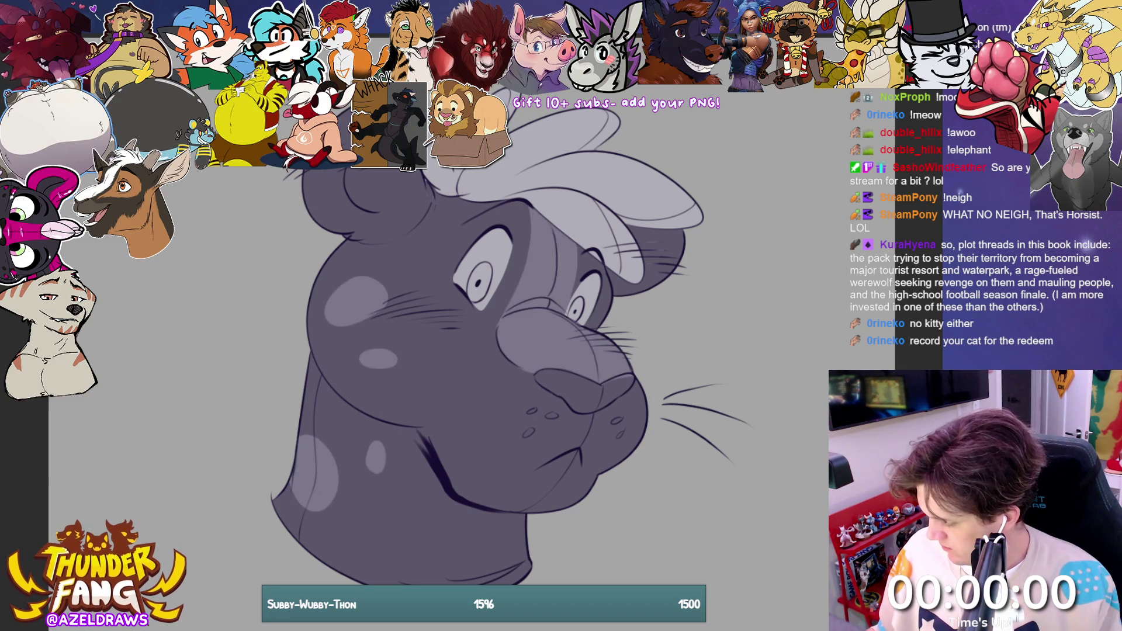
key("ctrl+a")
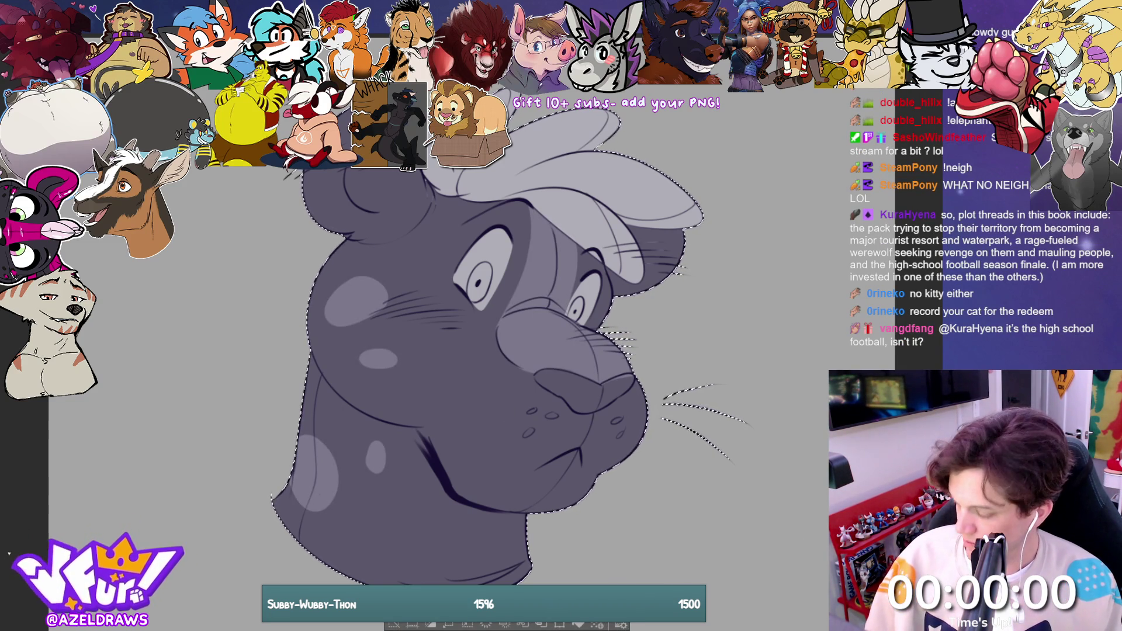
Step: Paint the shadowed patch under the right side of the cap brim in the light cap colour
mouse_move(357, 169)
left_mouse_down()
mouse_move(385, 193)
mouse_move(424, 171)
left_mouse_up()
key("ctrl+z")
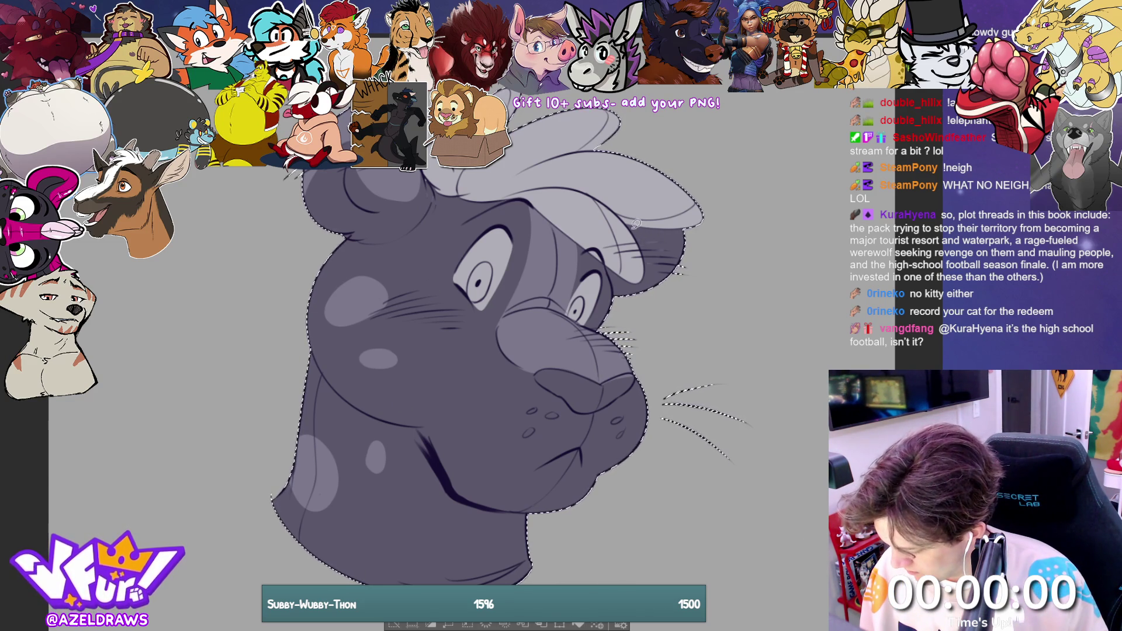
left_click_drag(627, 227, 680, 224)
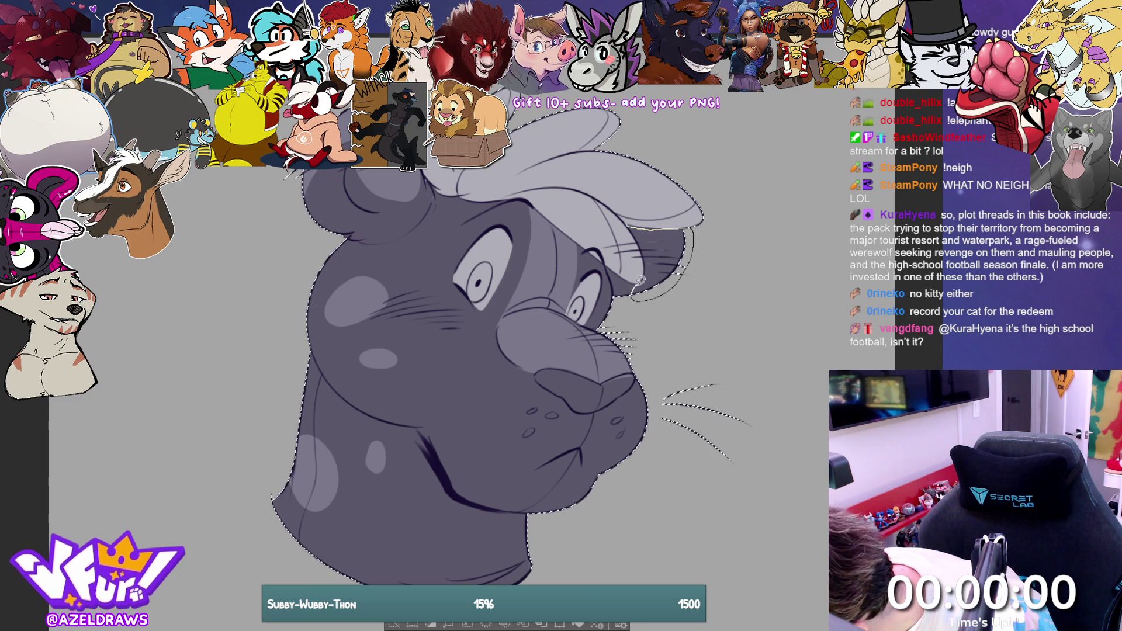
left_click_drag(647, 269, 640, 237)
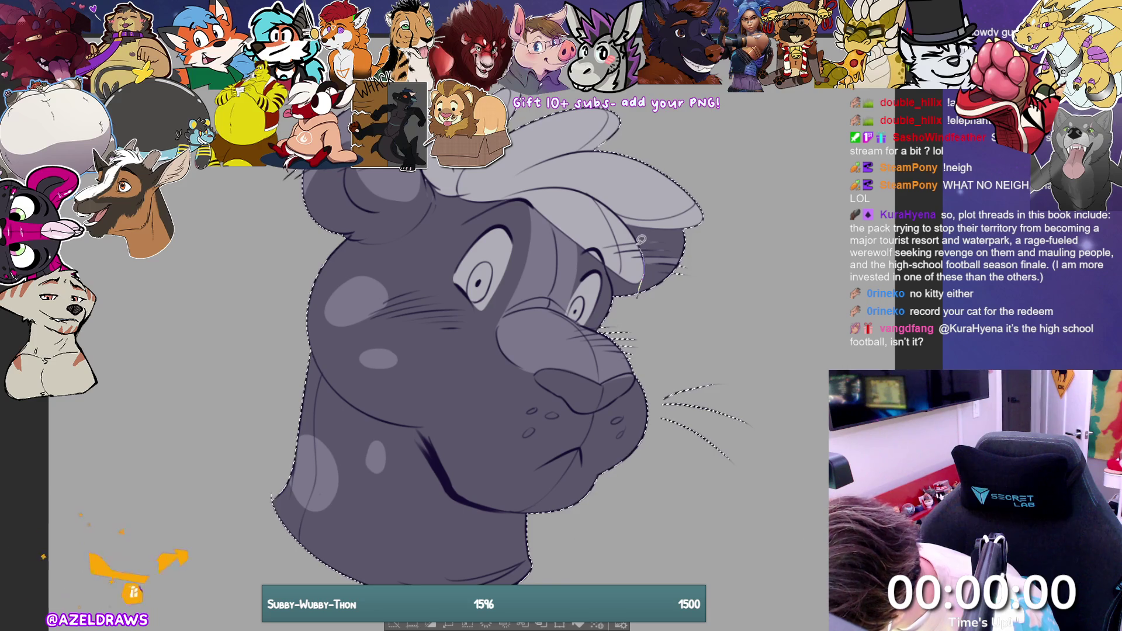
left_click_drag(705, 237, 631, 245)
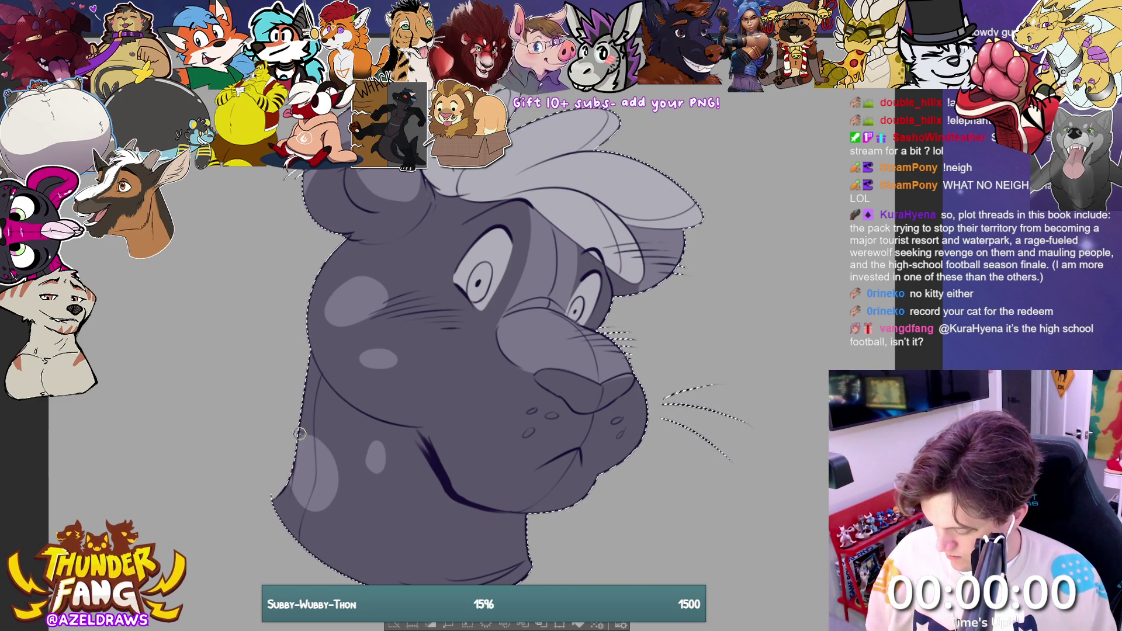
Step: Ring the neck and cheek spots with dark purple rosette arcs and dab small dark dots around them
left_click_drag(336, 461, 337, 502)
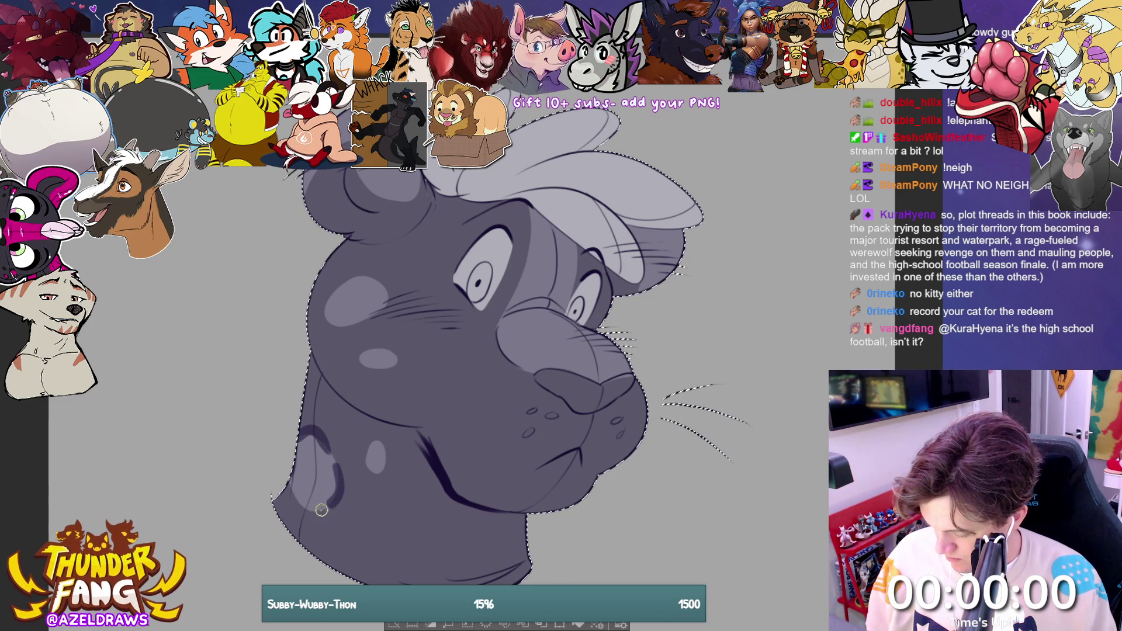
left_click_drag(362, 457, 384, 453)
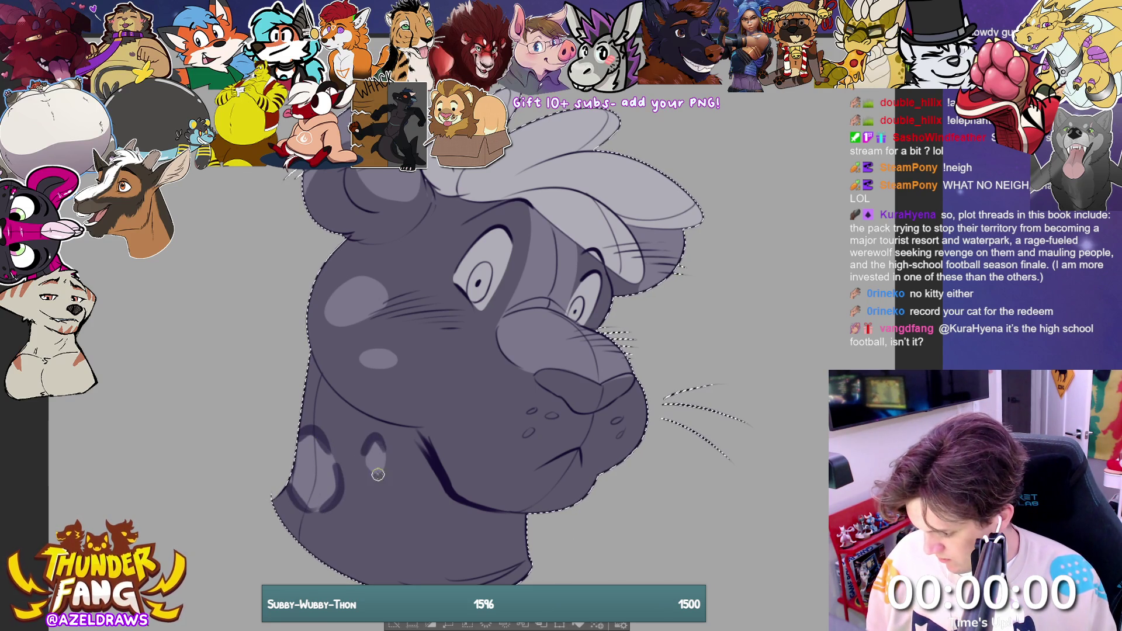
left_click(355, 501)
left_click(345, 536)
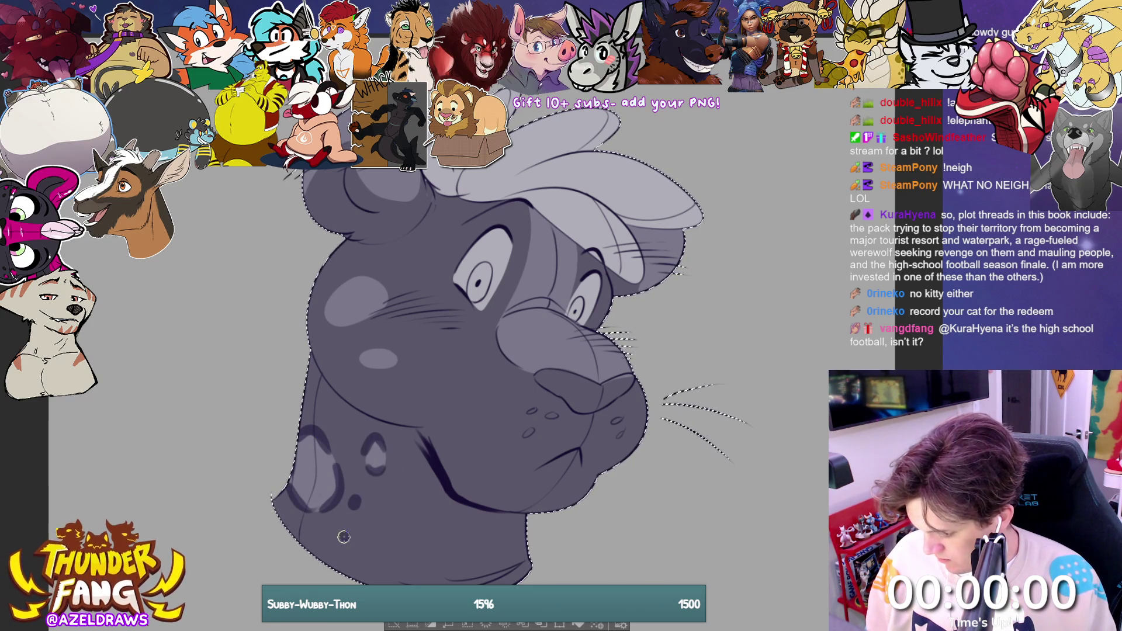
left_click(370, 347)
mouse_move(359, 355)
left_mouse_down()
mouse_move(383, 345)
mouse_move(399, 364)
mouse_move(374, 370)
left_mouse_up()
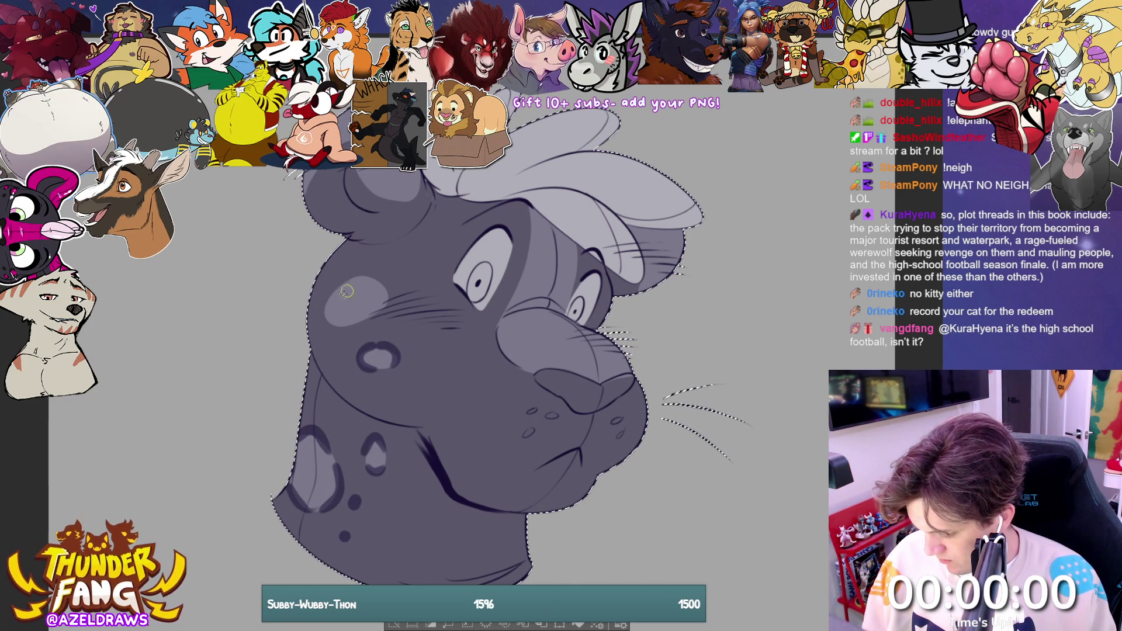
mouse_move(349, 274)
left_mouse_down()
mouse_move(391, 287)
mouse_move(380, 318)
mouse_move(362, 320)
left_mouse_up()
left_click(328, 350)
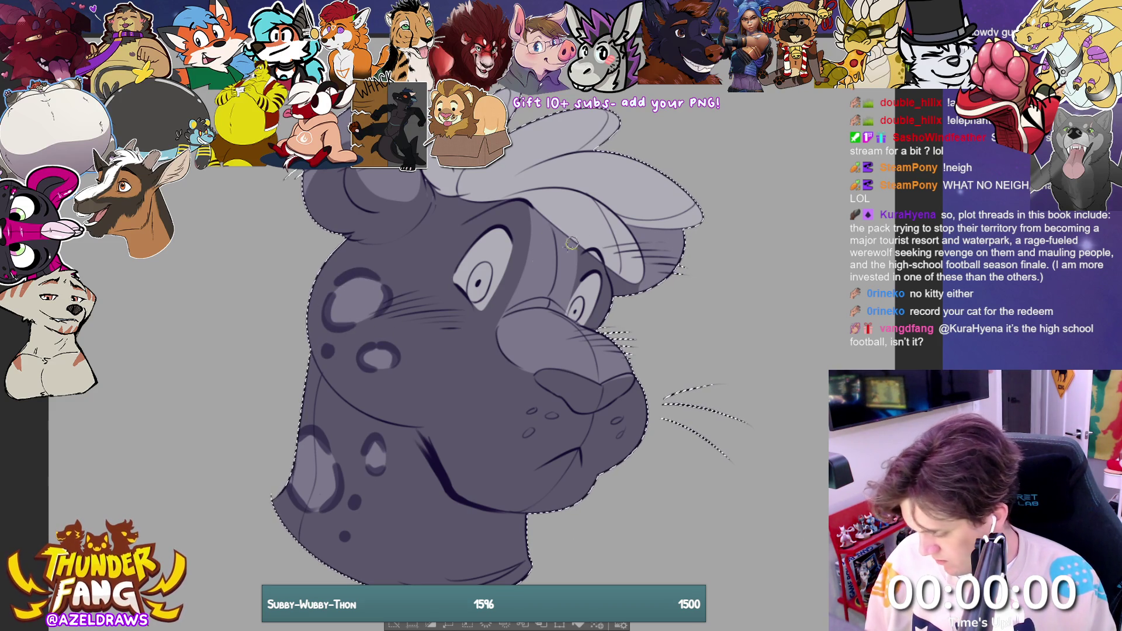
left_click(410, 276)
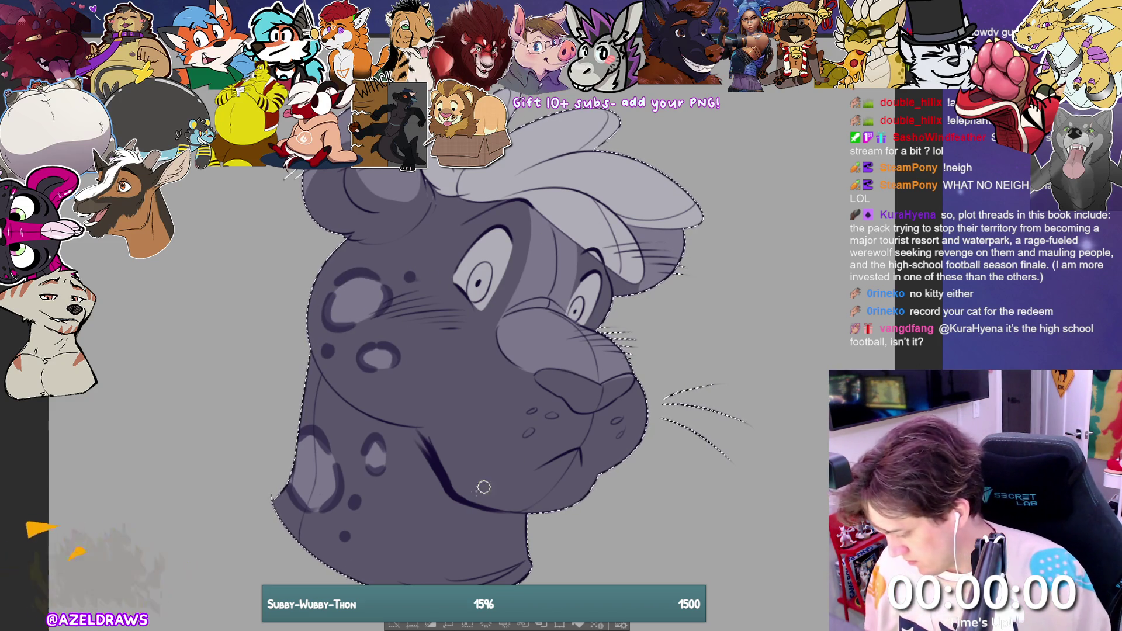